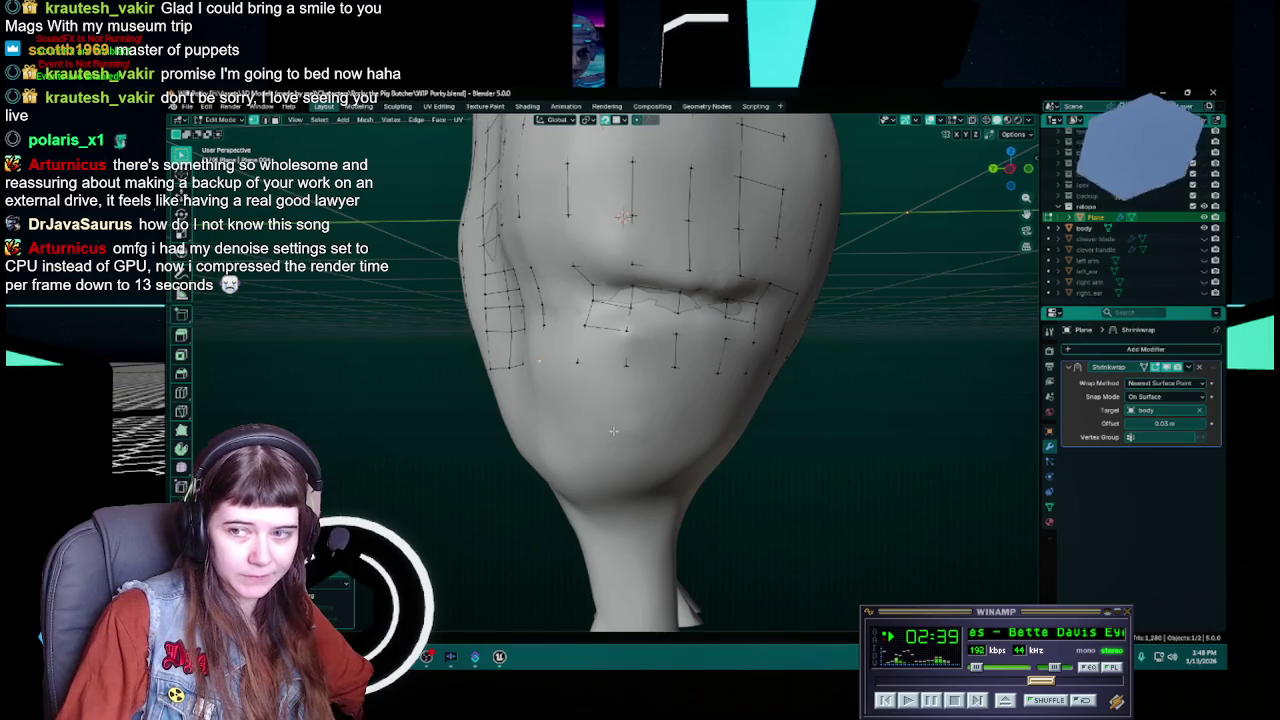
Slide the selected retopology vertices over the mouth so they follow the sculpted face
{"action": "mouse_move", "coordinate": [613, 431]}
{"action": "middle_mouse_down"}
{"action": "mouse_move", "coordinate": [601, 427]}
{"action": "mouse_move", "coordinate": [662, 368]}
{"action": "middle_mouse_up"}
{"action": "key", "text": "ctrl+s"}
{"action": "key", "text": "g"}
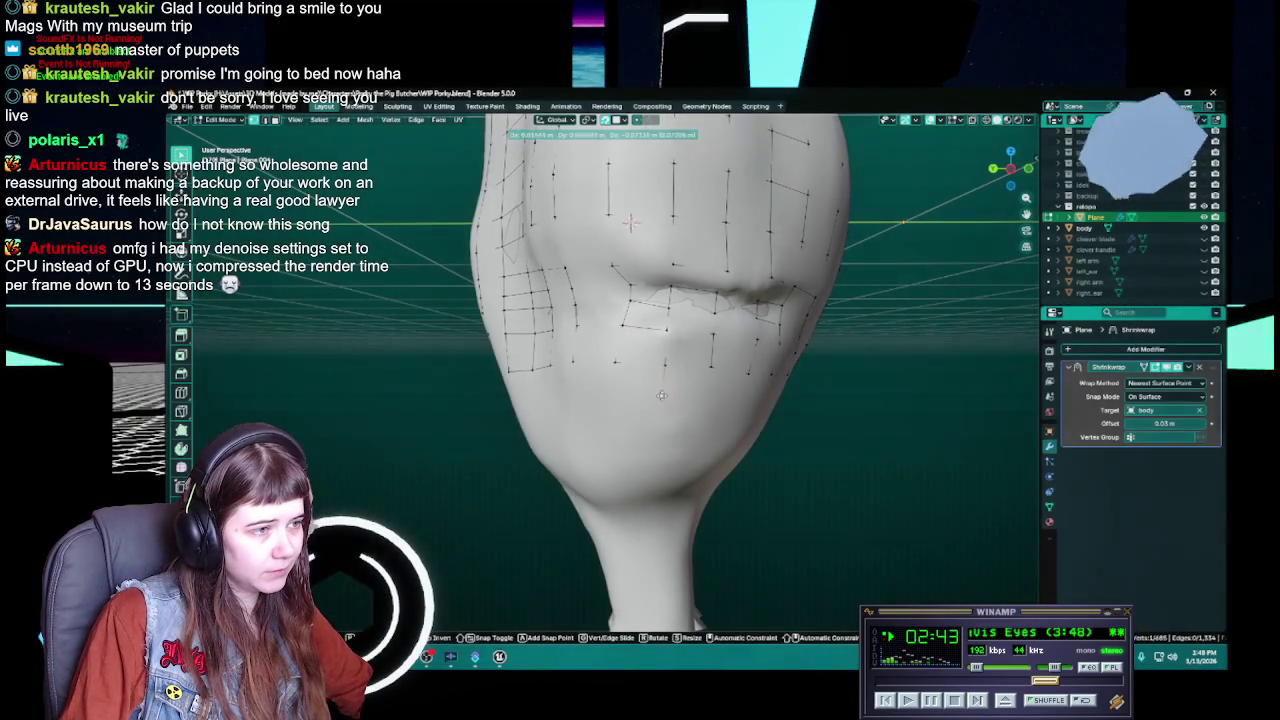
{"action": "left_click", "coordinate": [620, 392]}
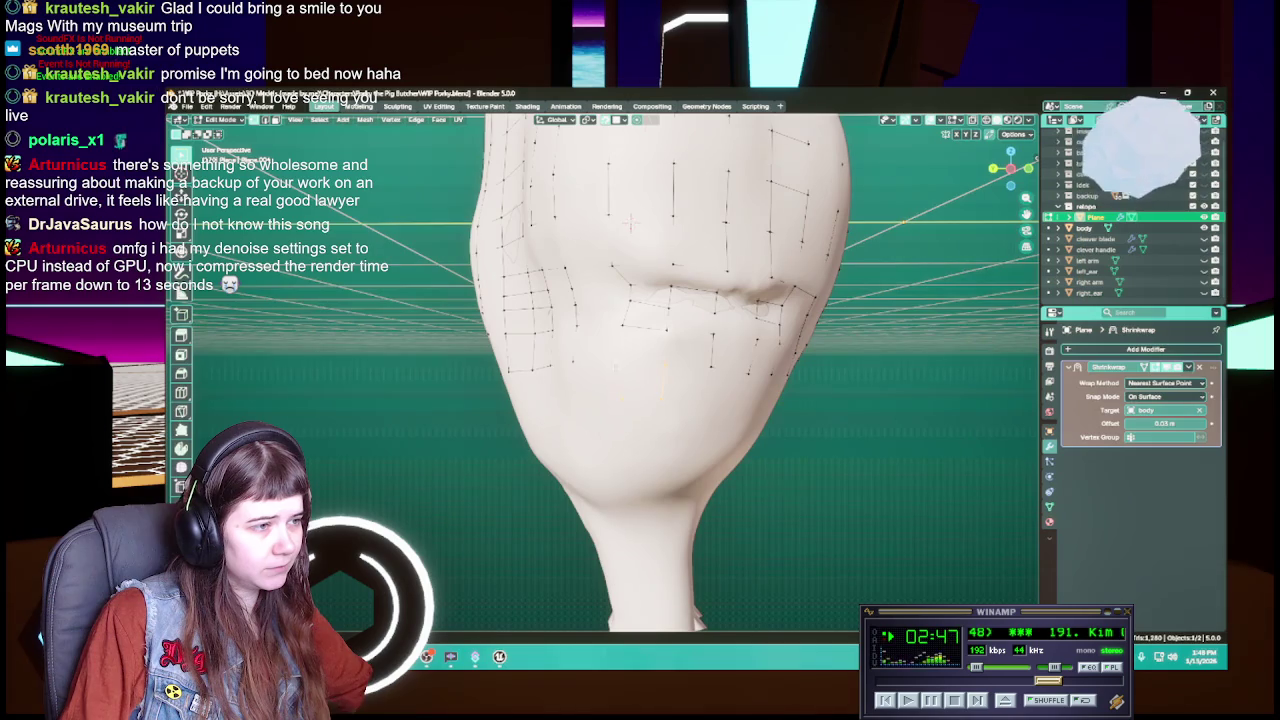
{"action": "middle_click_drag", "start_coordinate": [632, 222], "coordinate": [676, 190]}
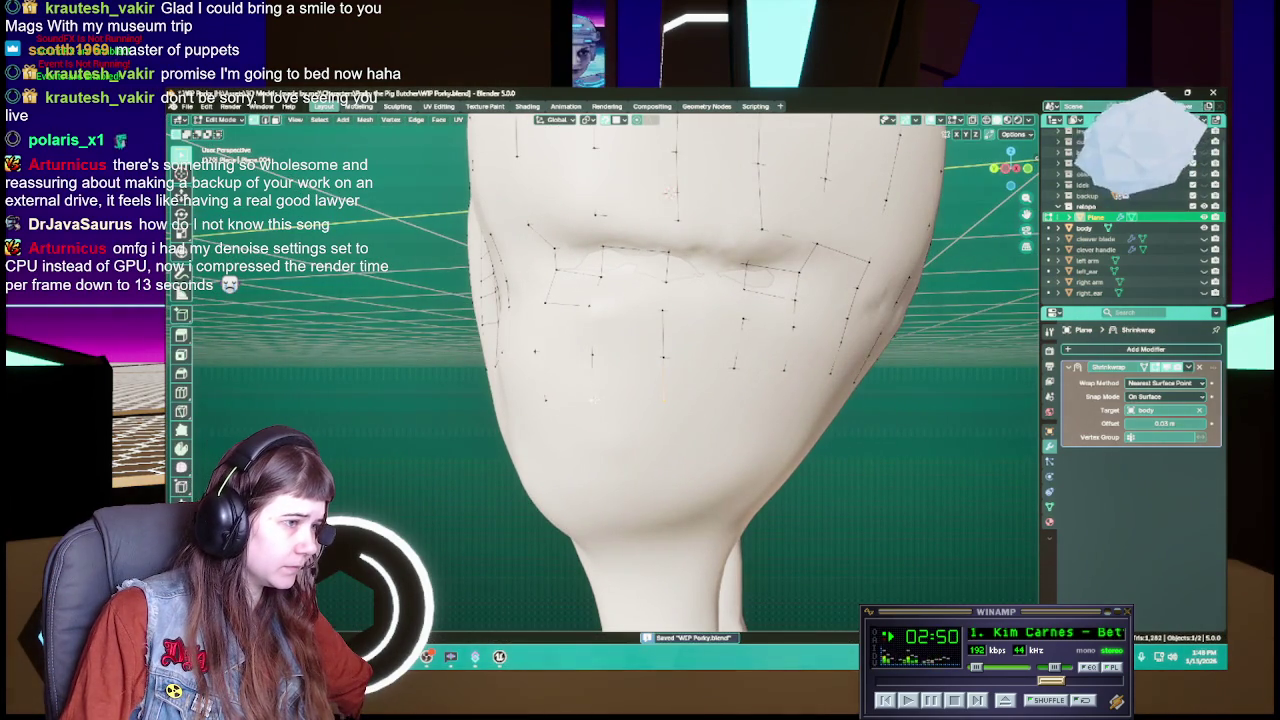
{"action": "middle_click_drag", "start_coordinate": [668, 380], "coordinate": [602, 400]}
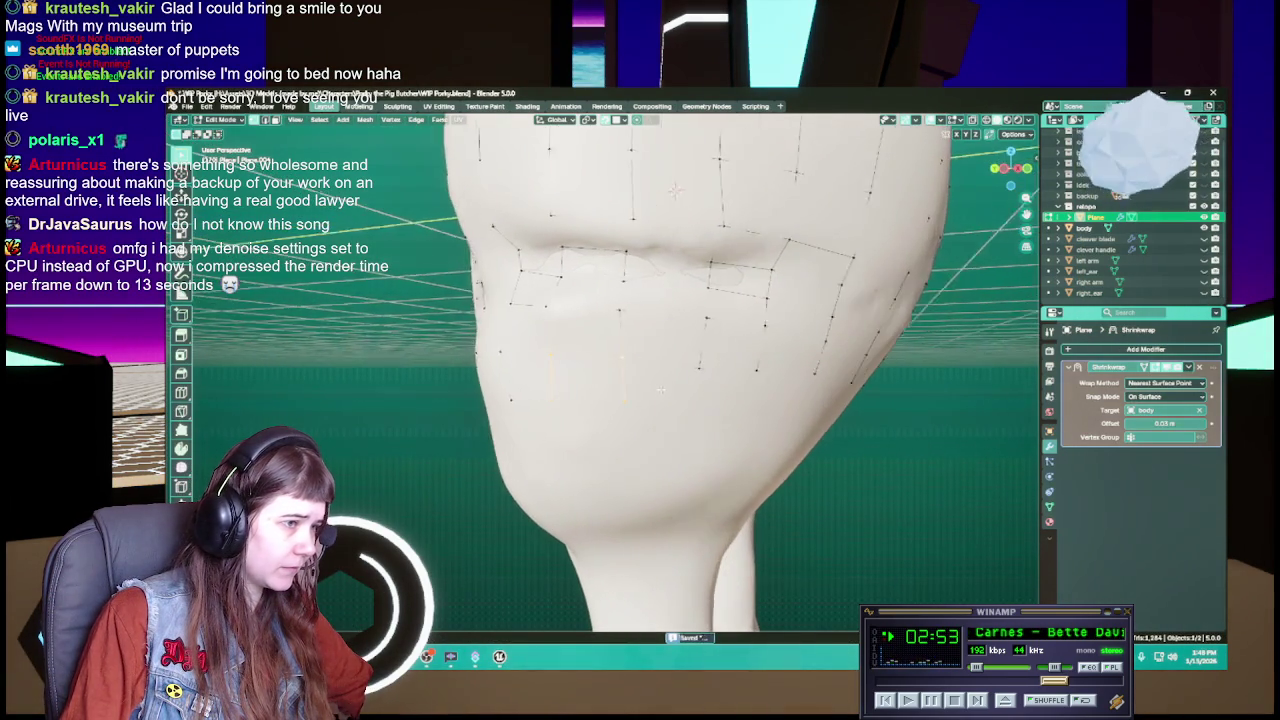
{"action": "key", "text": "g"}
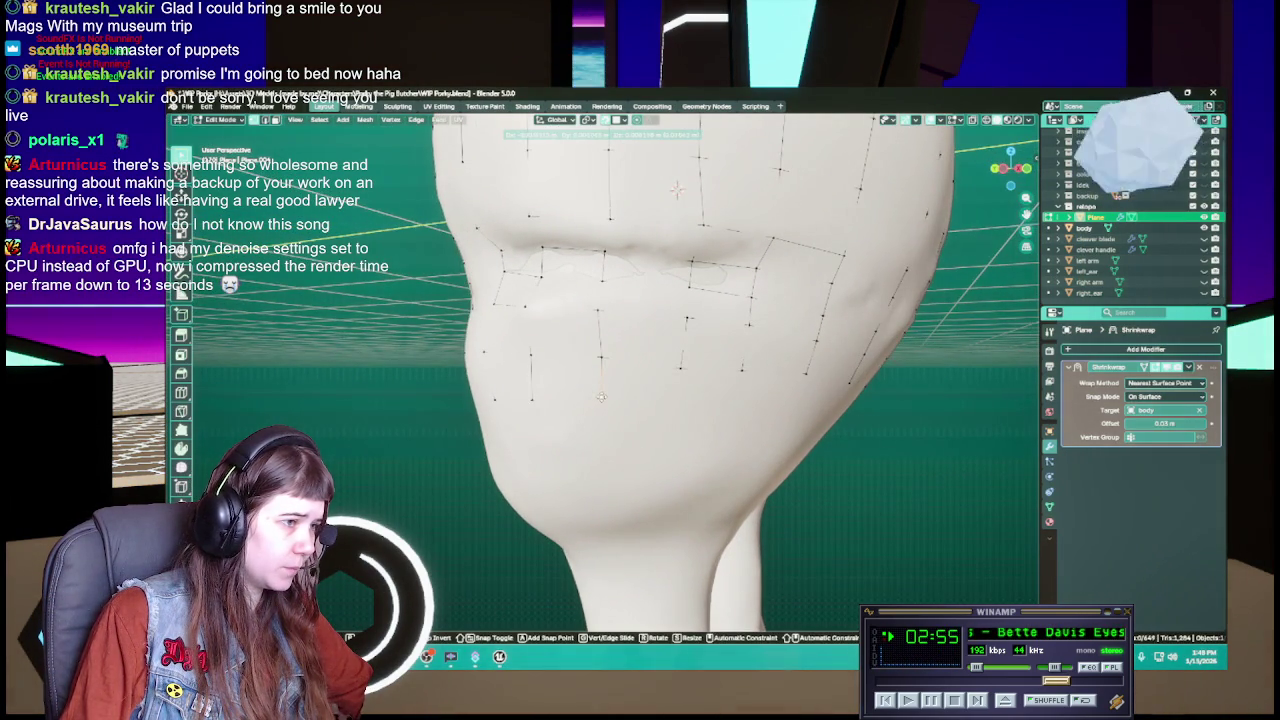
{"action": "left_click", "coordinate": [680, 397]}
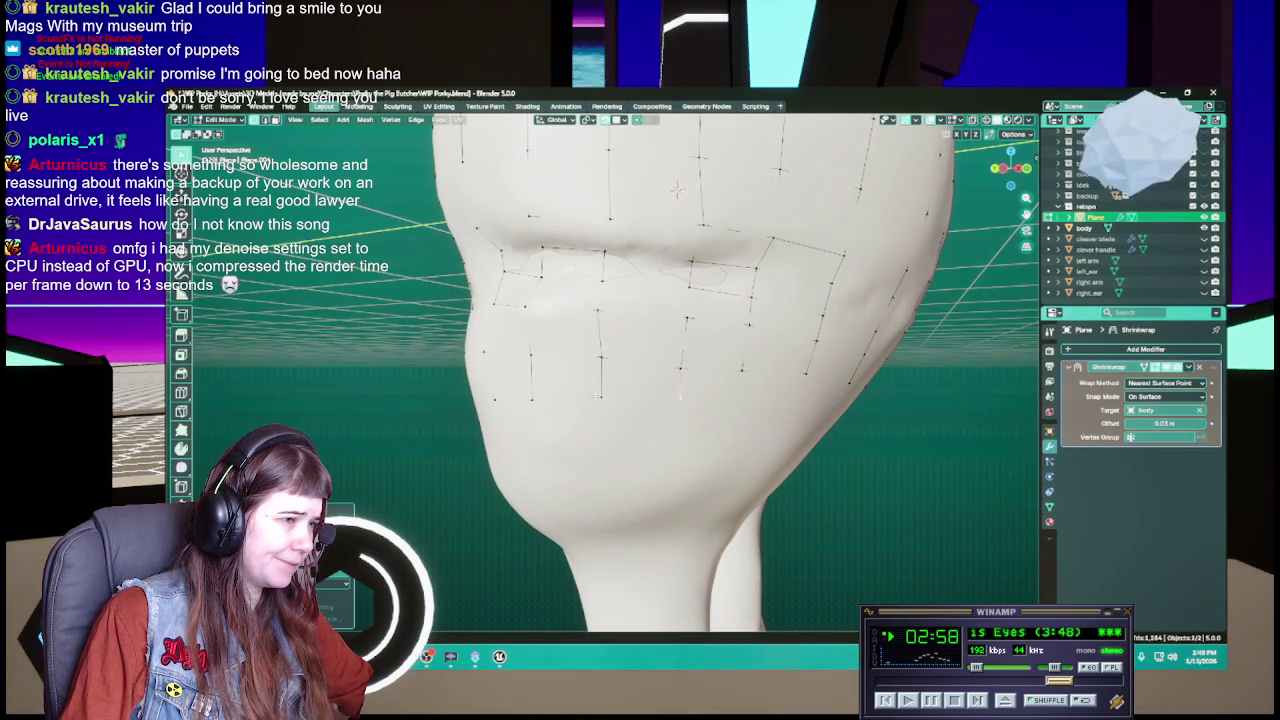
Reposition a cheek vertex, select a vertex near the jaw, and save WIP Porky.blend
{"action": "middle_click_drag", "start_coordinate": [679, 370], "coordinate": [663, 368]}
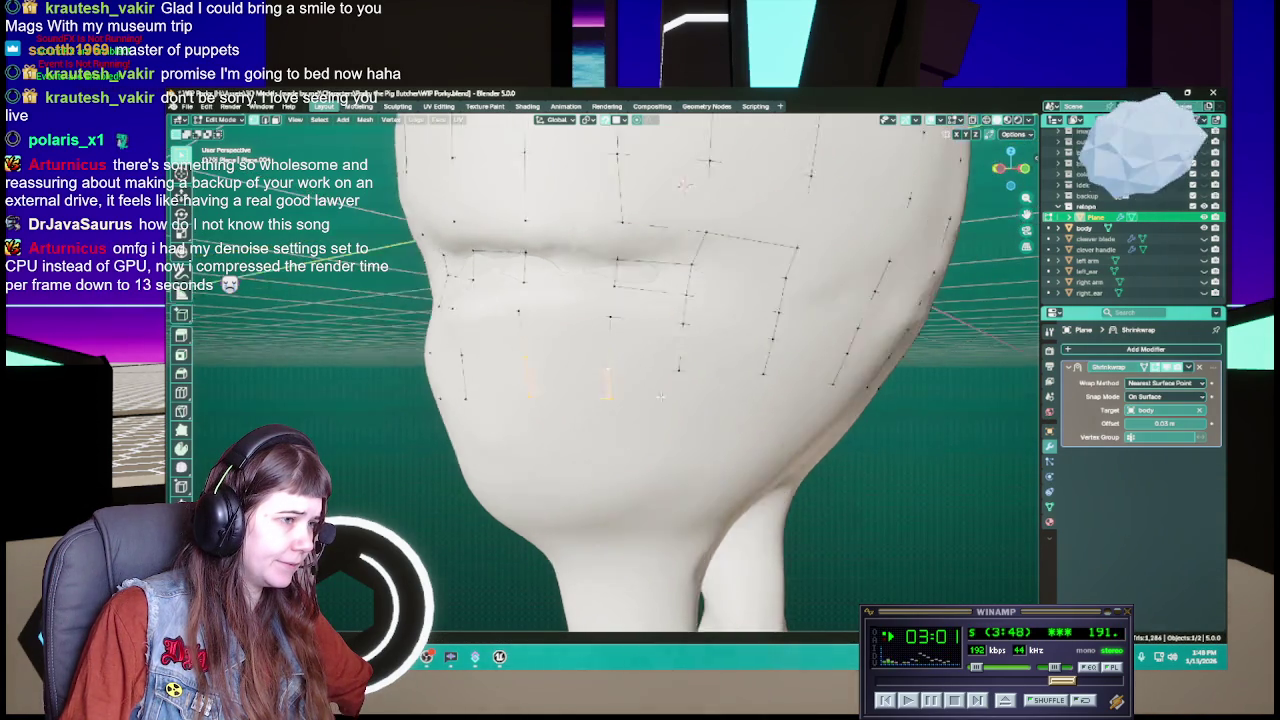
{"action": "key", "text": "g"}
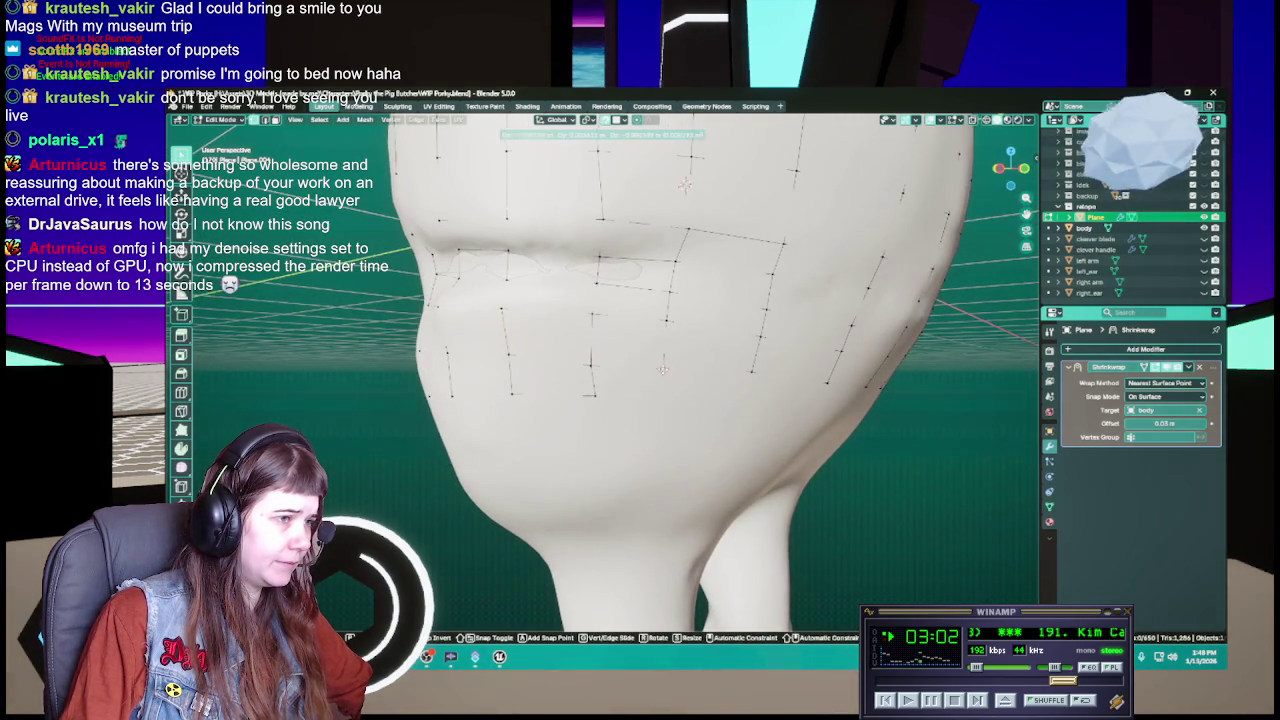
{"action": "left_click", "coordinate": [661, 391]}
{"action": "left_click", "coordinate": [592, 394]}
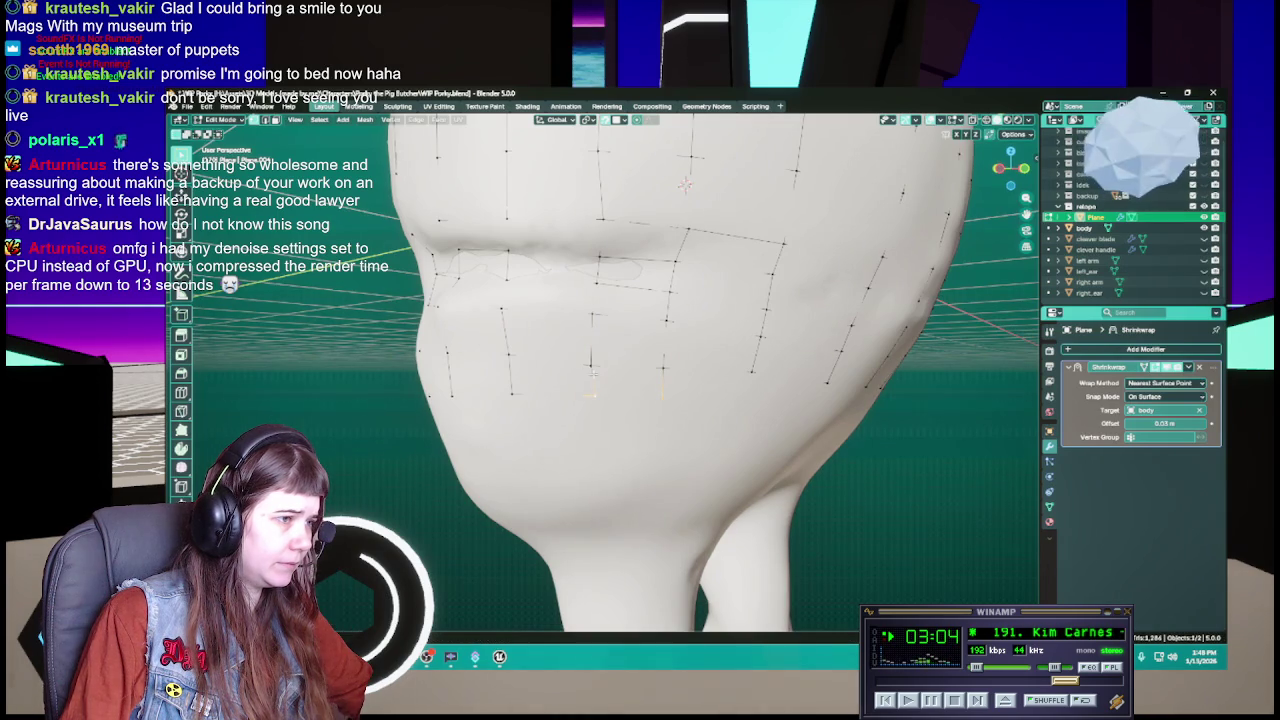
{"action": "middle_click_drag", "start_coordinate": [687, 407], "coordinate": [642, 347]}
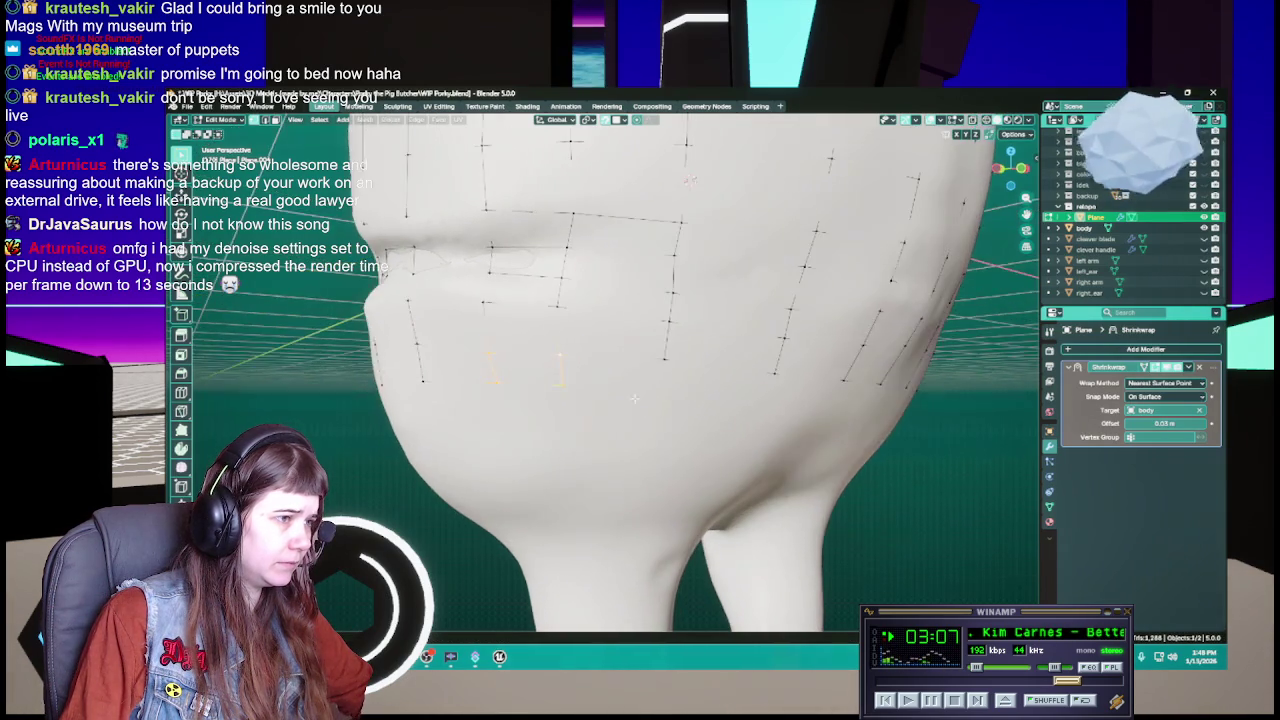
{"action": "key", "text": "ctrl+s"}
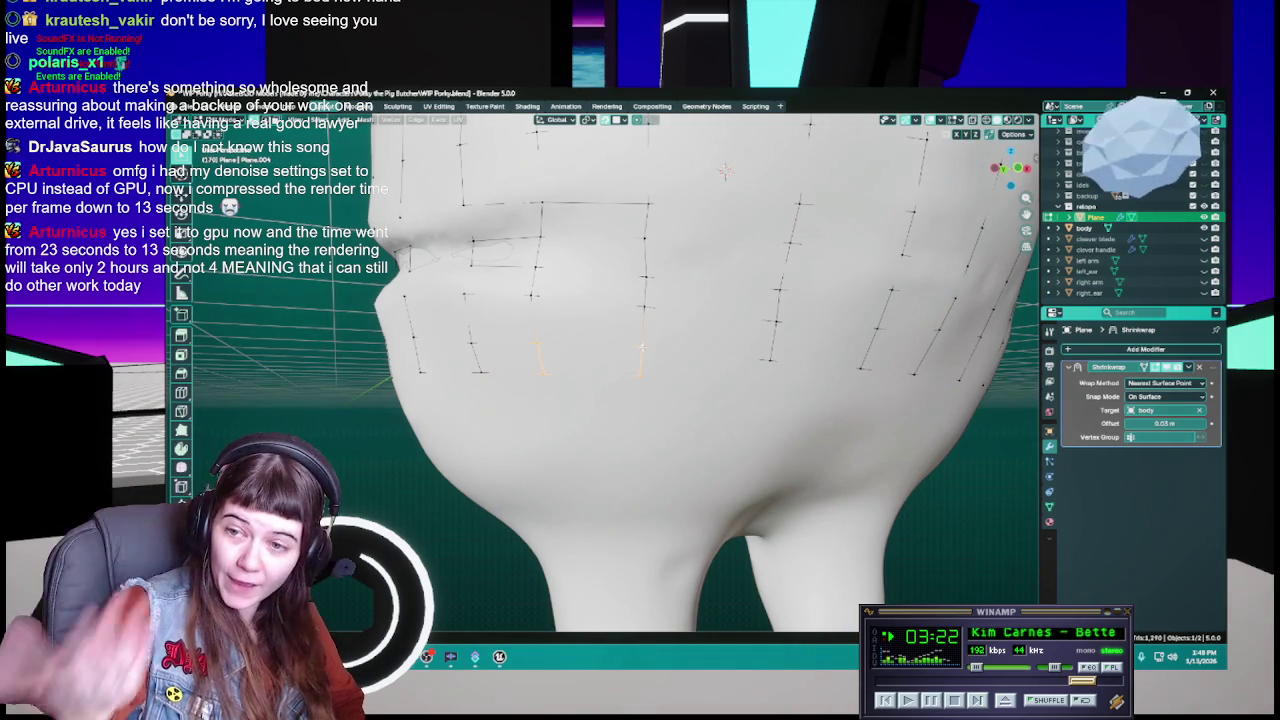
Save, then select two cheek vertices and zoom around the body to inspect the mesh
{"action": "key", "text": "ctrl+s"}
{"action": "mouse_move", "coordinate": [620, 400]}
{"action": "middle_mouse_down"}
{"action": "mouse_move", "coordinate": [660, 399]}
{"action": "mouse_move", "coordinate": [648, 405]}
{"action": "middle_mouse_up"}
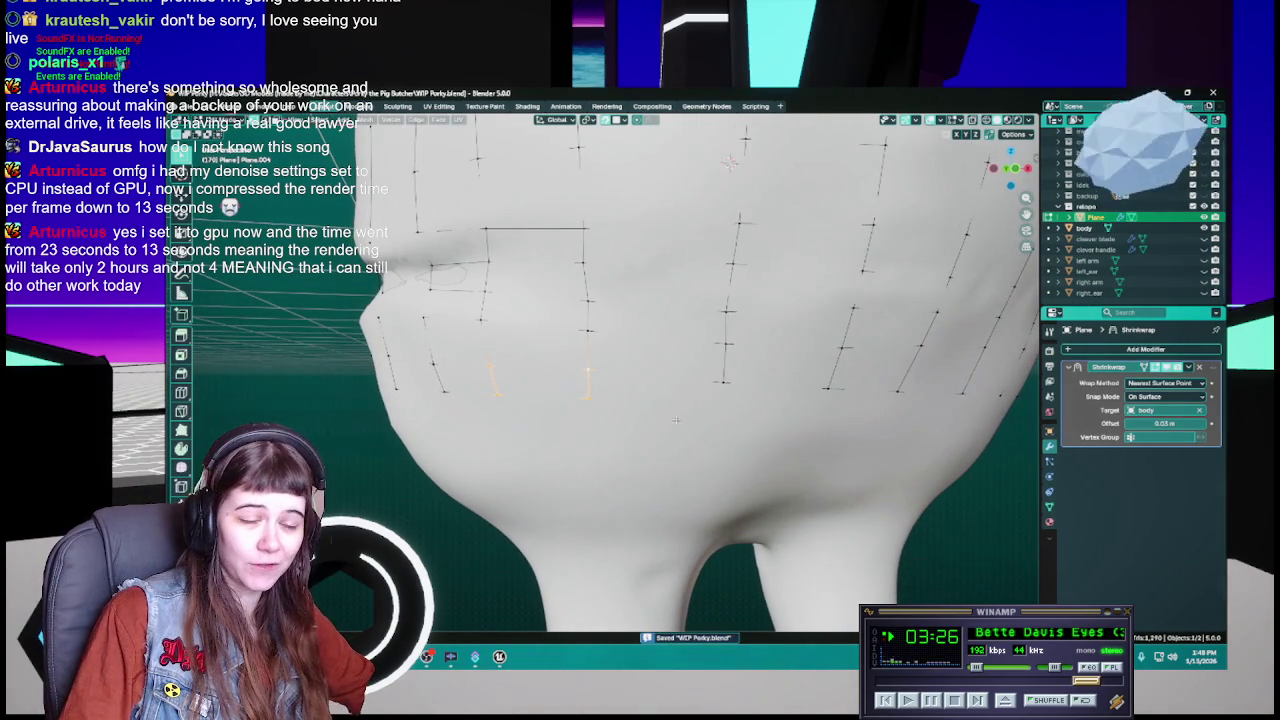
{"action": "left_click", "coordinate": [722, 405]}
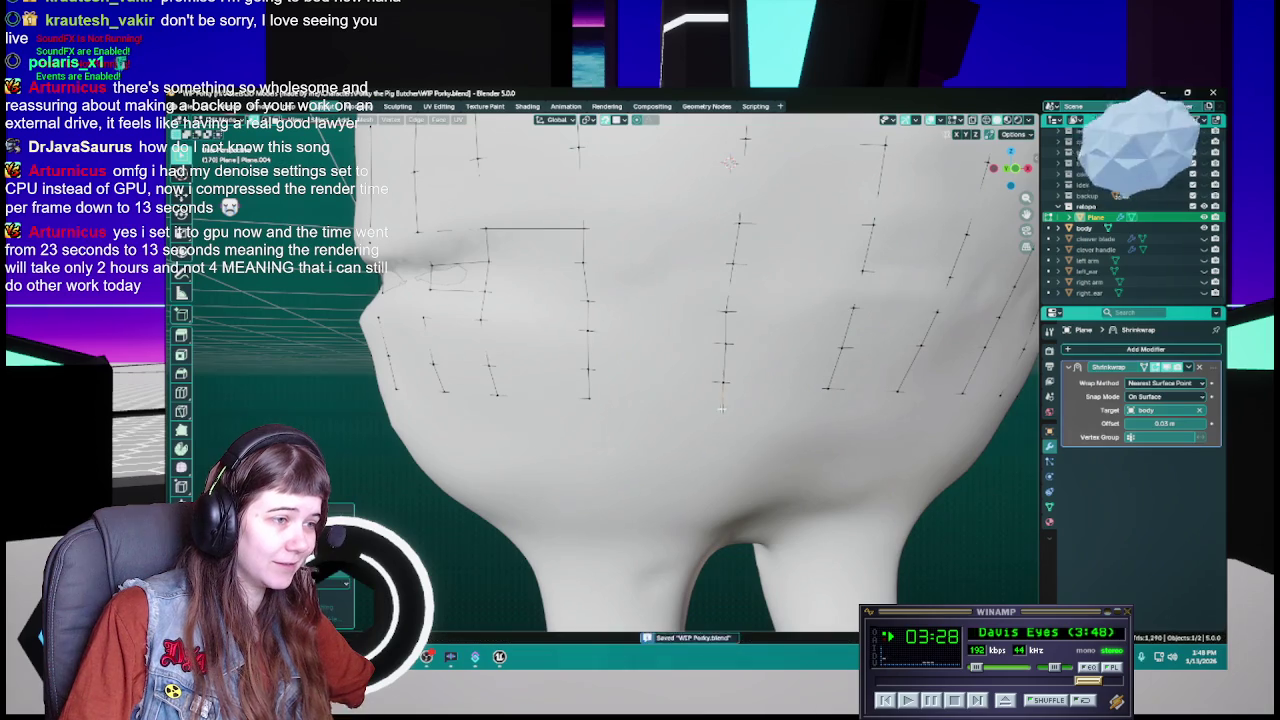
{"action": "left_click", "coordinate": [590, 370], "text": "shift"}
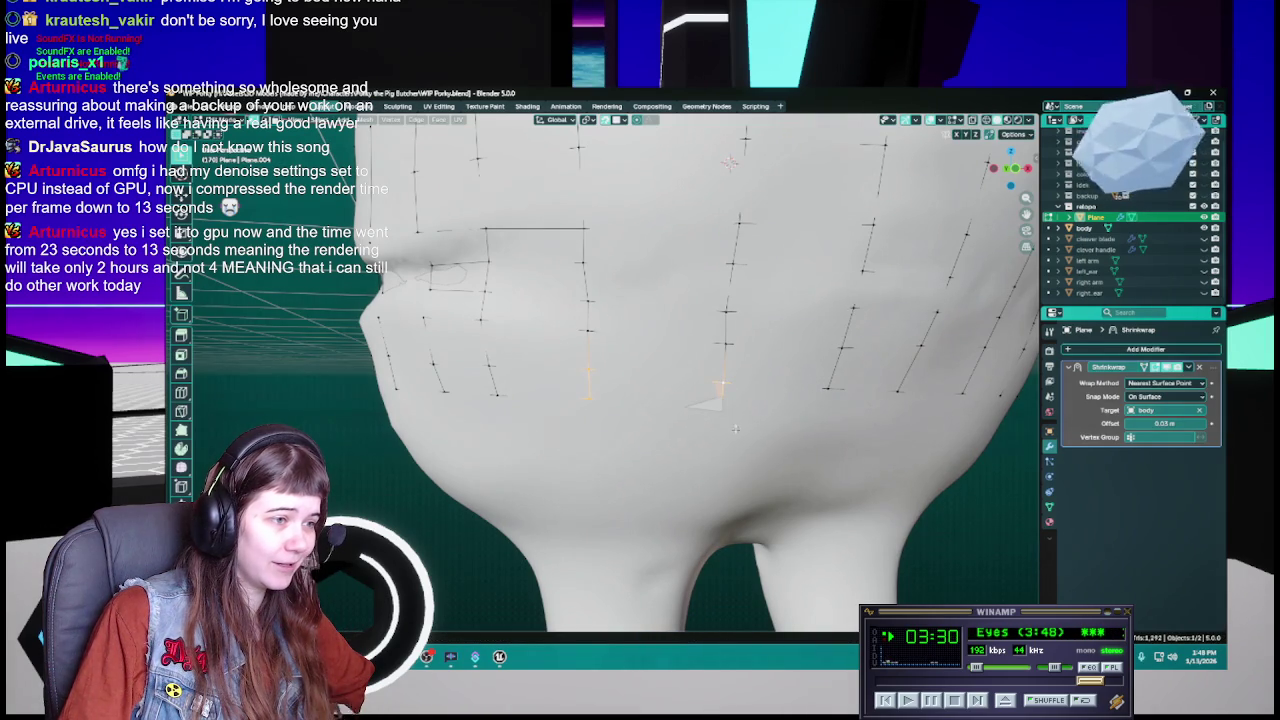
{"action": "scroll", "coordinate": [719, 408], "scroll_direction": "down", "scroll_amount": 3}
{"action": "key", "text": "ctrl+s"}
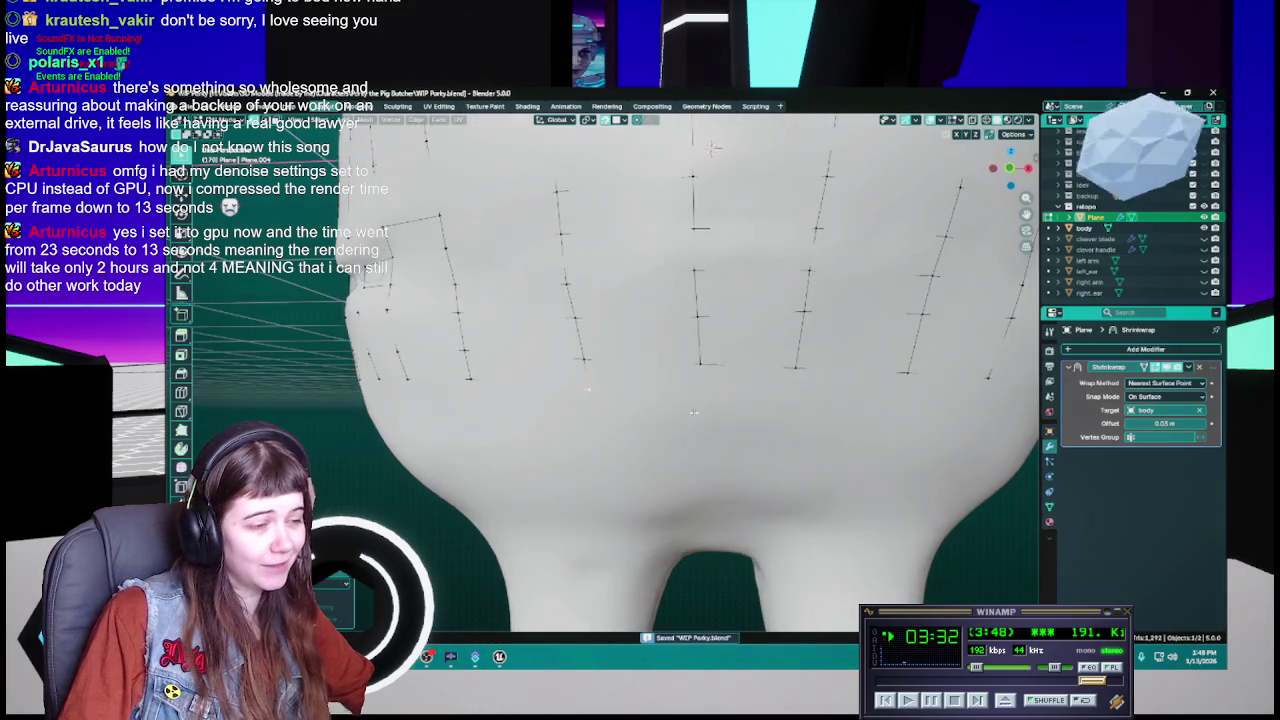
{"action": "mouse_move", "coordinate": [722, 409]}
{"action": "middle_mouse_down"}
{"action": "mouse_move", "coordinate": [690, 415]}
{"action": "mouse_move", "coordinate": [699, 426]}
{"action": "mouse_move", "coordinate": [667, 406]}
{"action": "middle_mouse_up"}
{"action": "scroll", "coordinate": [660, 416], "scroll_direction": "up", "scroll_amount": 3}
{"action": "scroll", "coordinate": [648, 418], "scroll_direction": "up", "scroll_amount": 2}
{"action": "scroll", "coordinate": [648, 417], "scroll_direction": "down", "scroll_amount": 3}
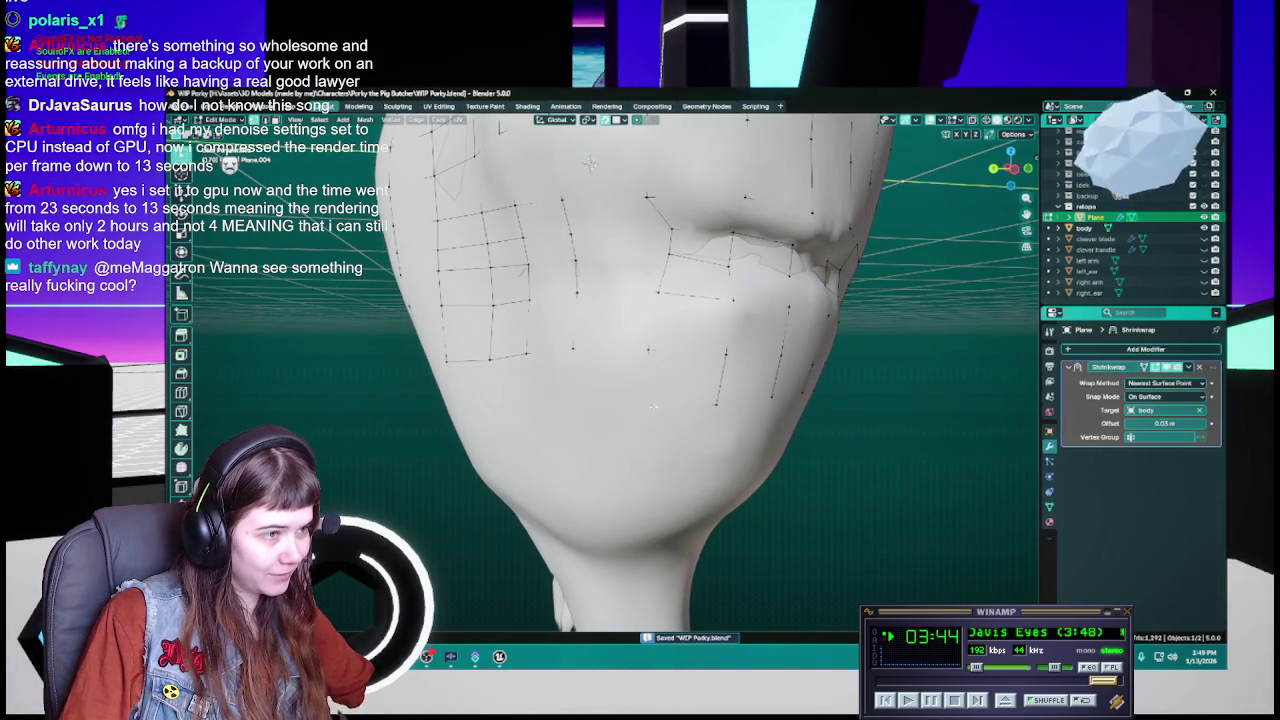
Shift three cheek and jaw vertex selections onto the sculpt, save, then switch to the stove photo
{"action": "key", "text": "g"}
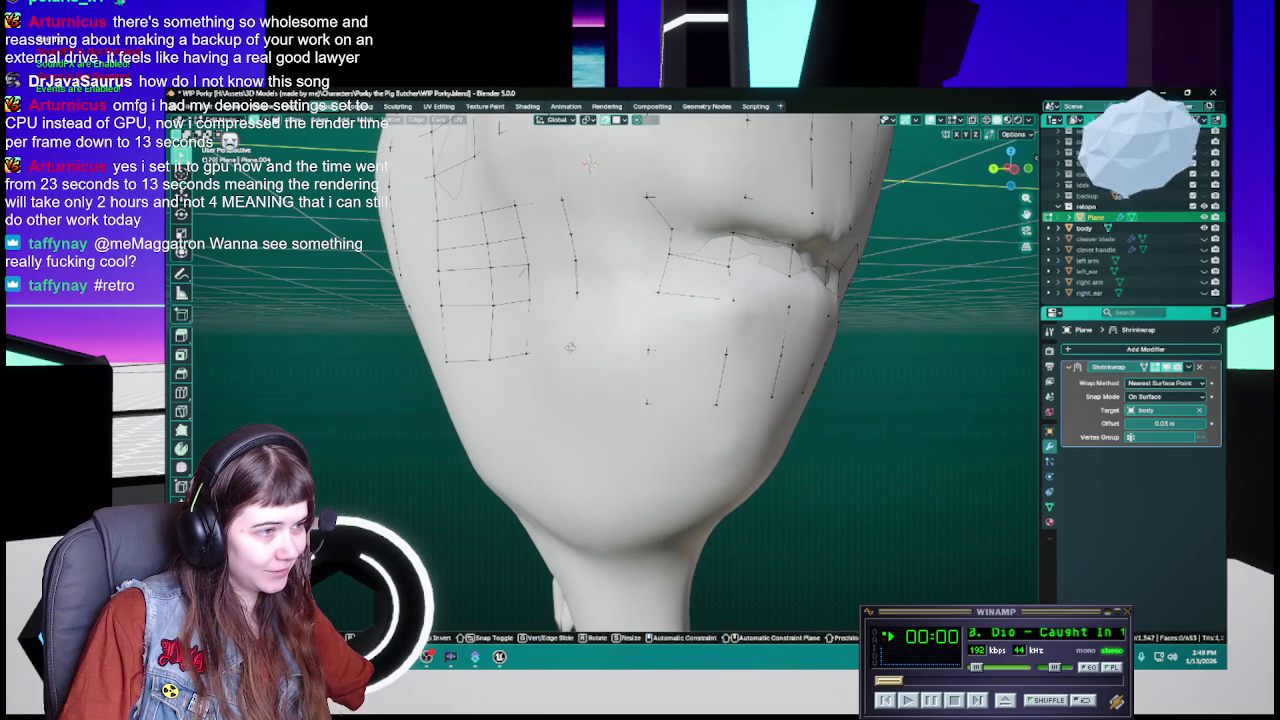
{"action": "left_click", "coordinate": [572, 396]}
{"action": "middle_click_drag", "start_coordinate": [572, 396], "coordinate": [637, 404]}
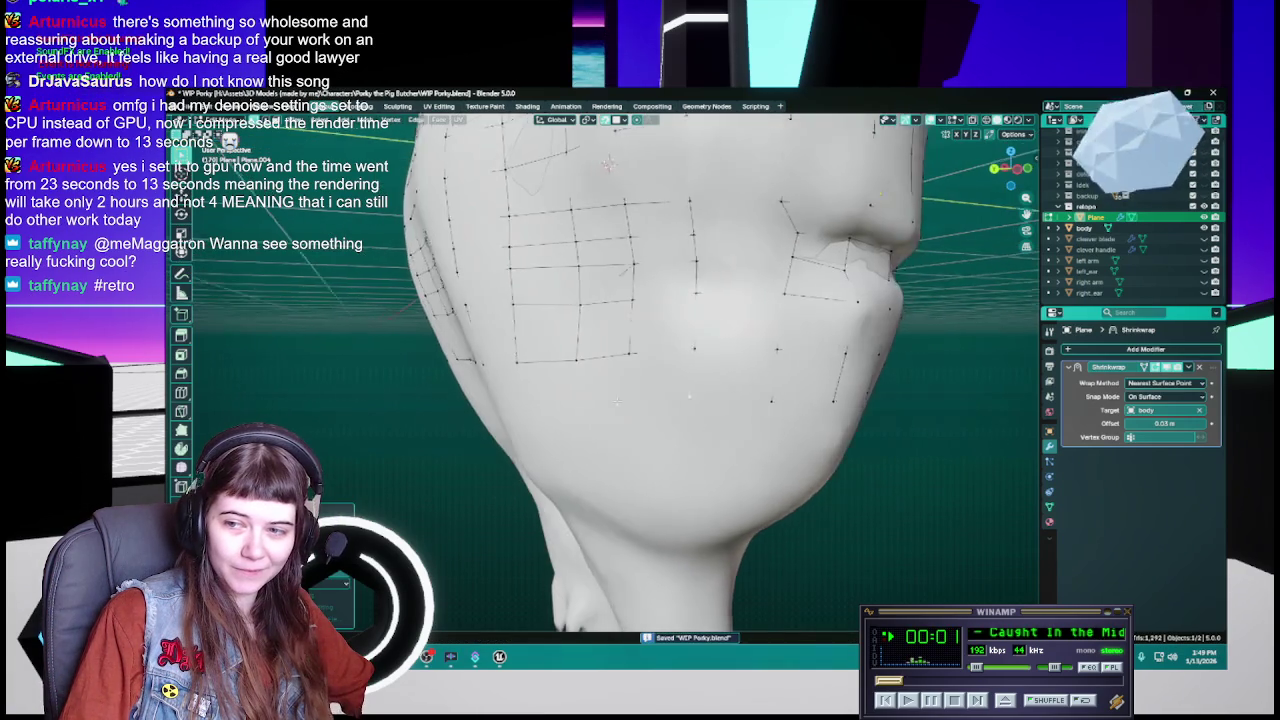
{"action": "key", "text": "g"}
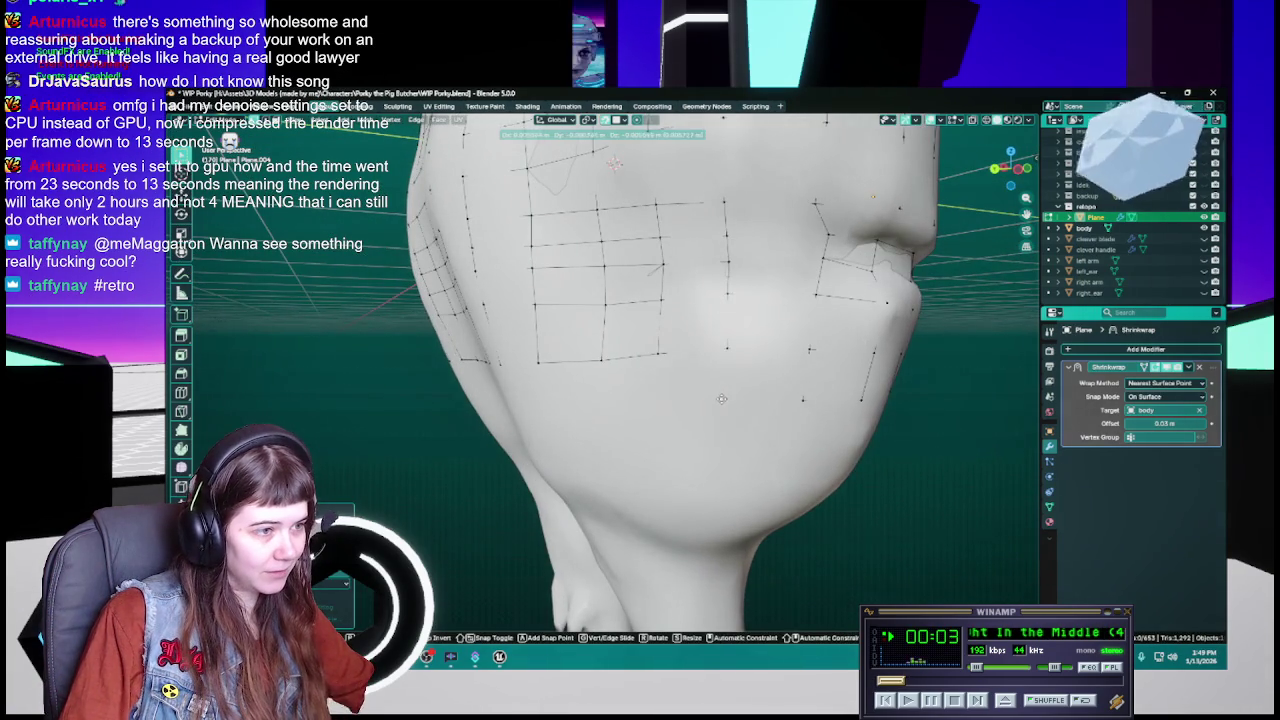
{"action": "left_click", "coordinate": [727, 401]}
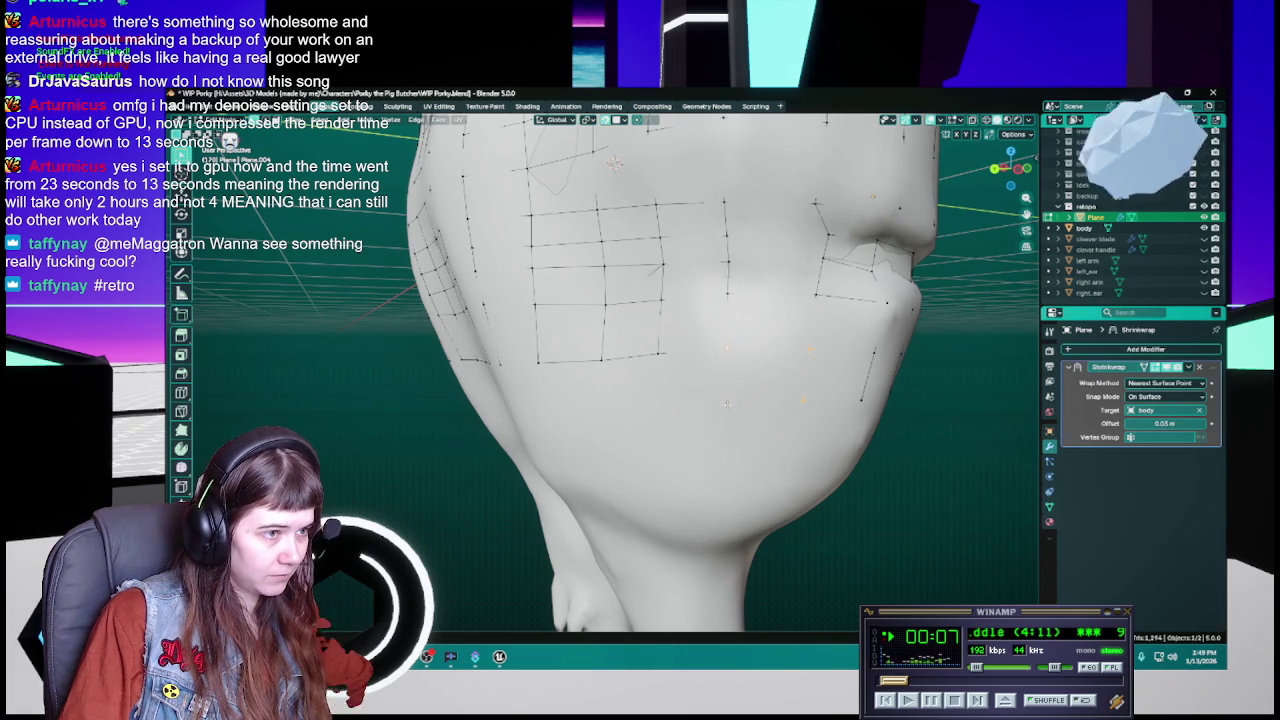
{"action": "key", "text": "g"}
{"action": "left_click", "coordinate": [728, 396]}
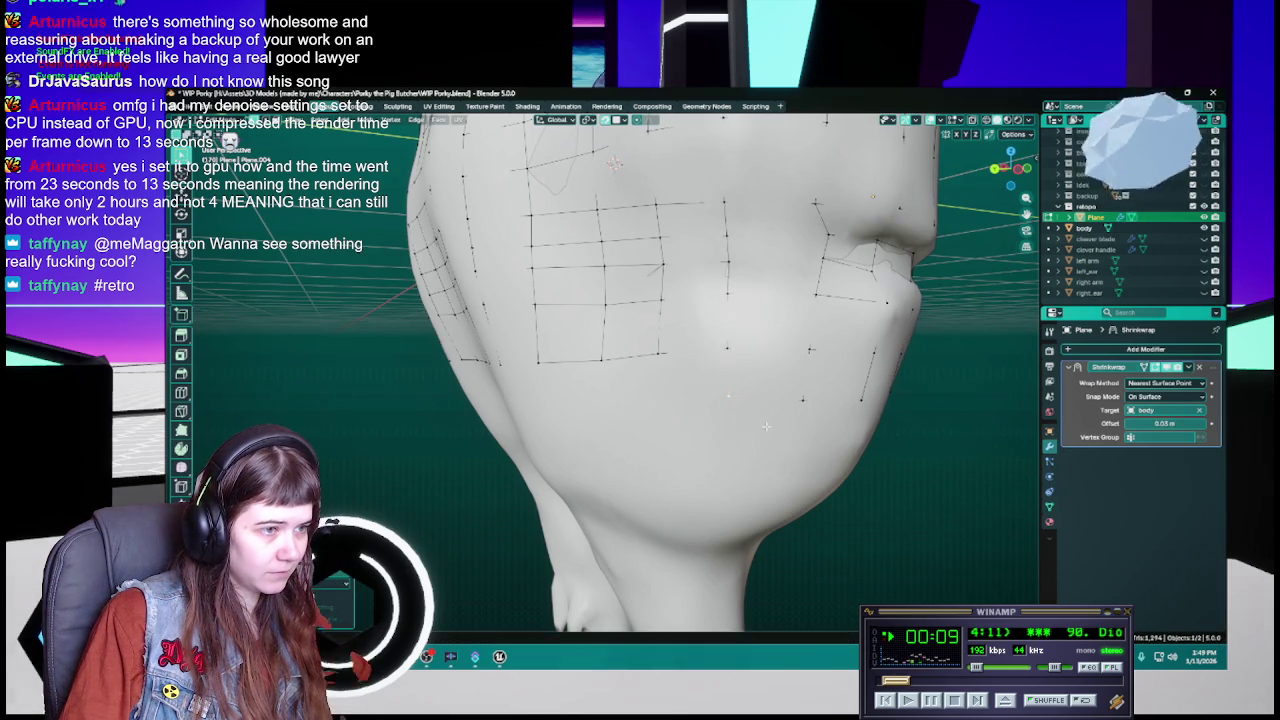
{"action": "key", "text": "ctrl+s"}
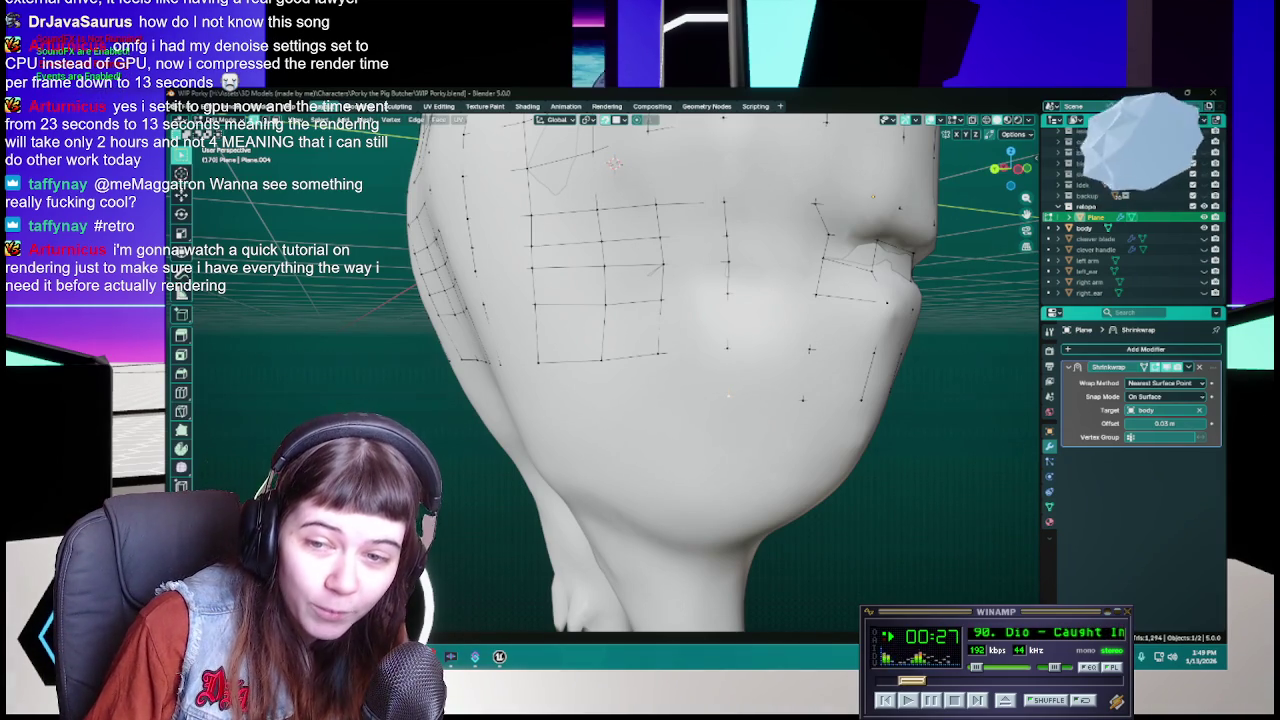
{"action": "key", "text": "alt+Tab"}
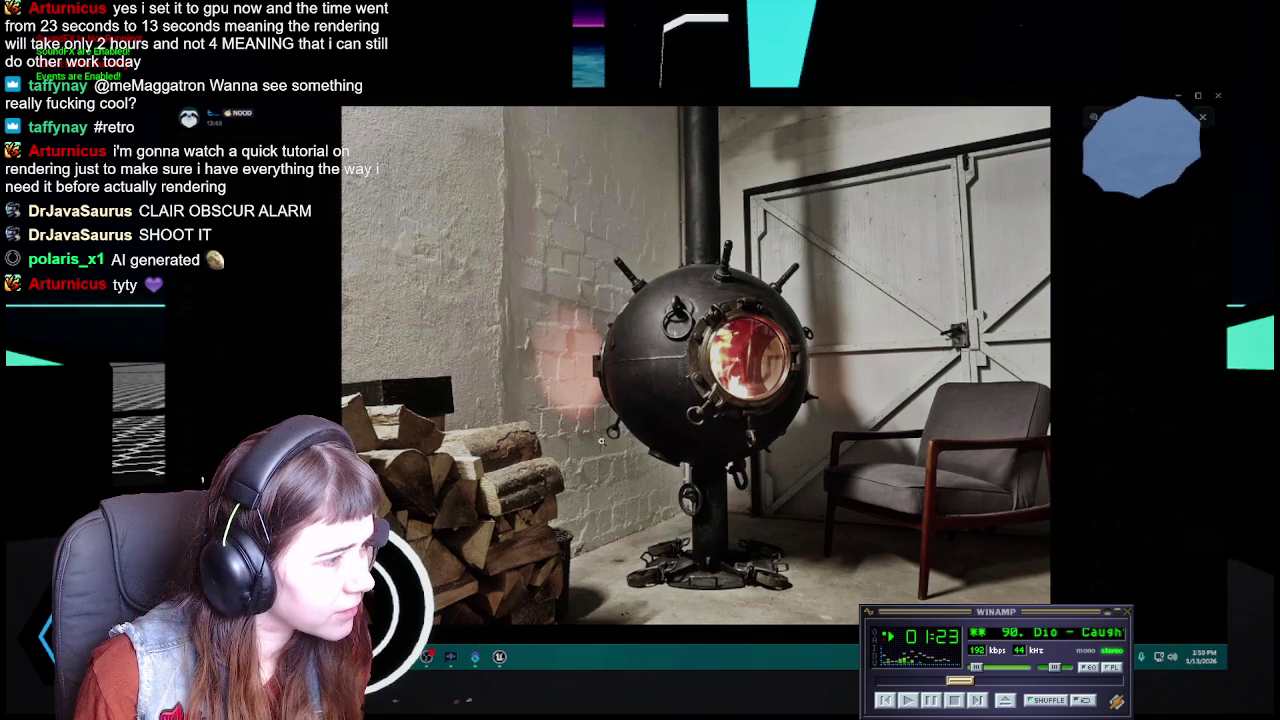
Zoom in and out on the sea-mine stove photo to inspect its details
{"action": "scroll", "coordinate": [597, 366], "scroll_direction": "up", "scroll_amount": 5}
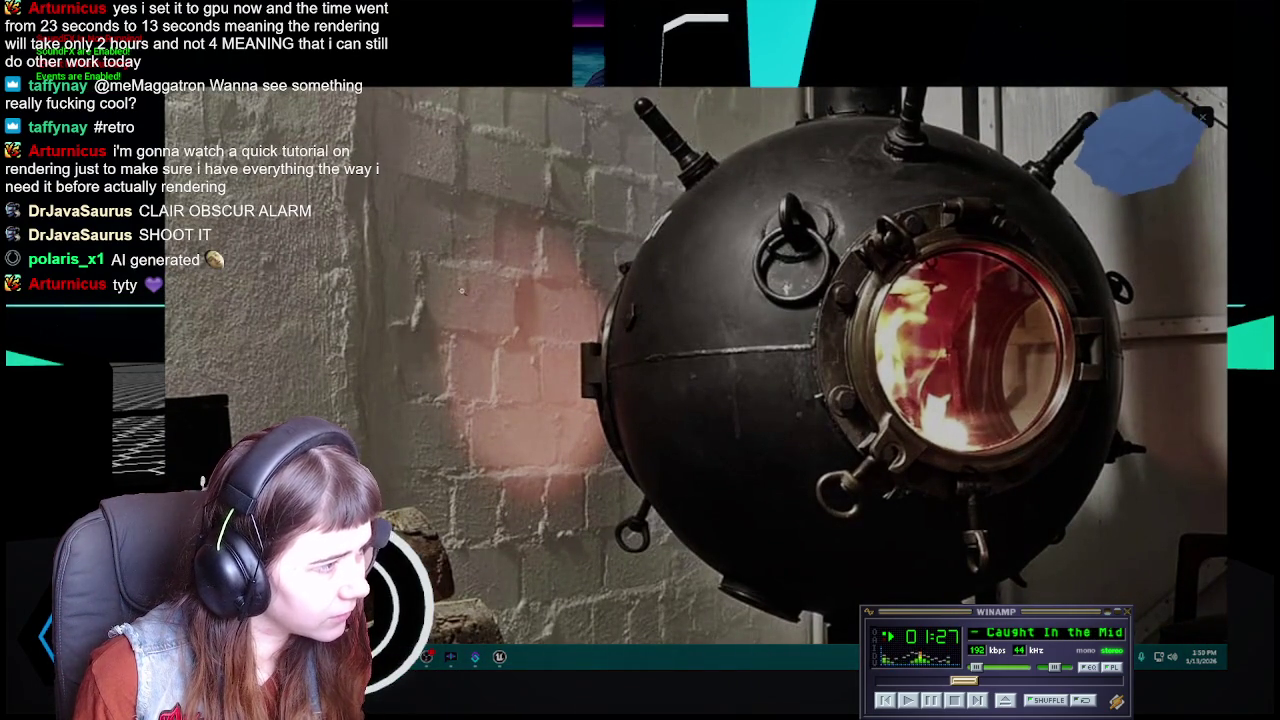
{"action": "scroll", "coordinate": [621, 425], "scroll_direction": "down", "scroll_amount": 5}
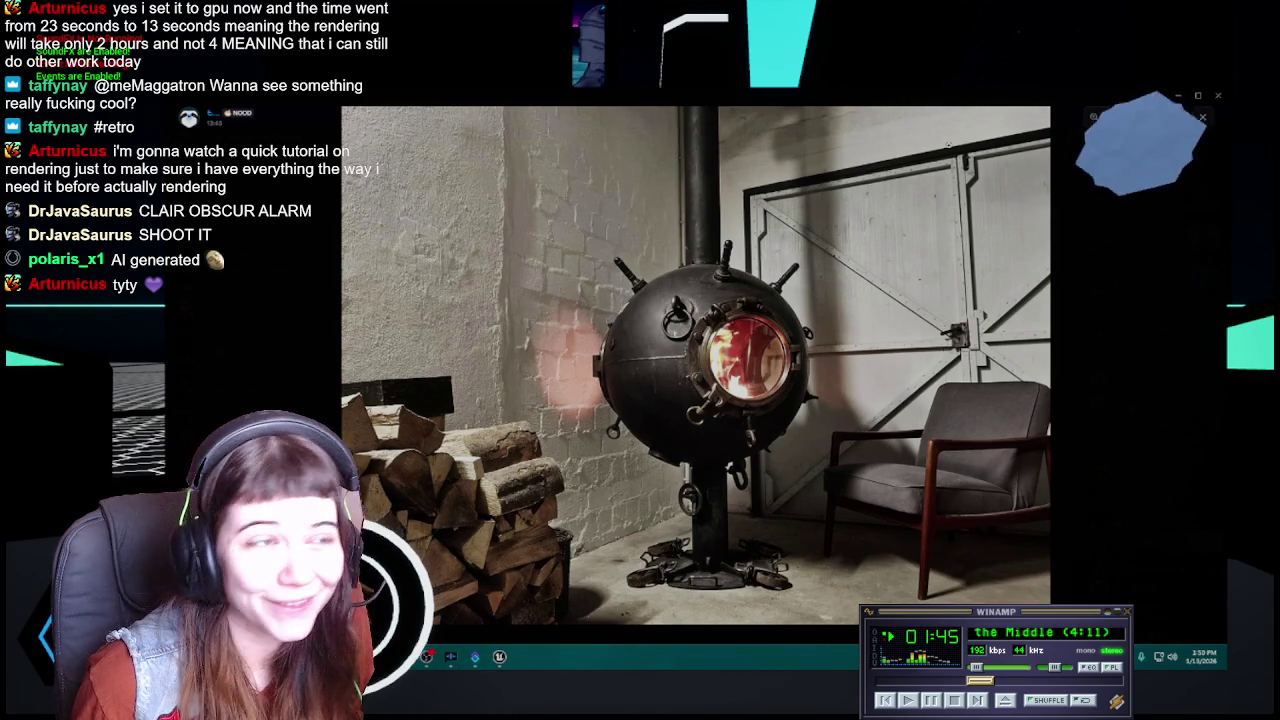
{"action": "key", "text": "Escape"}
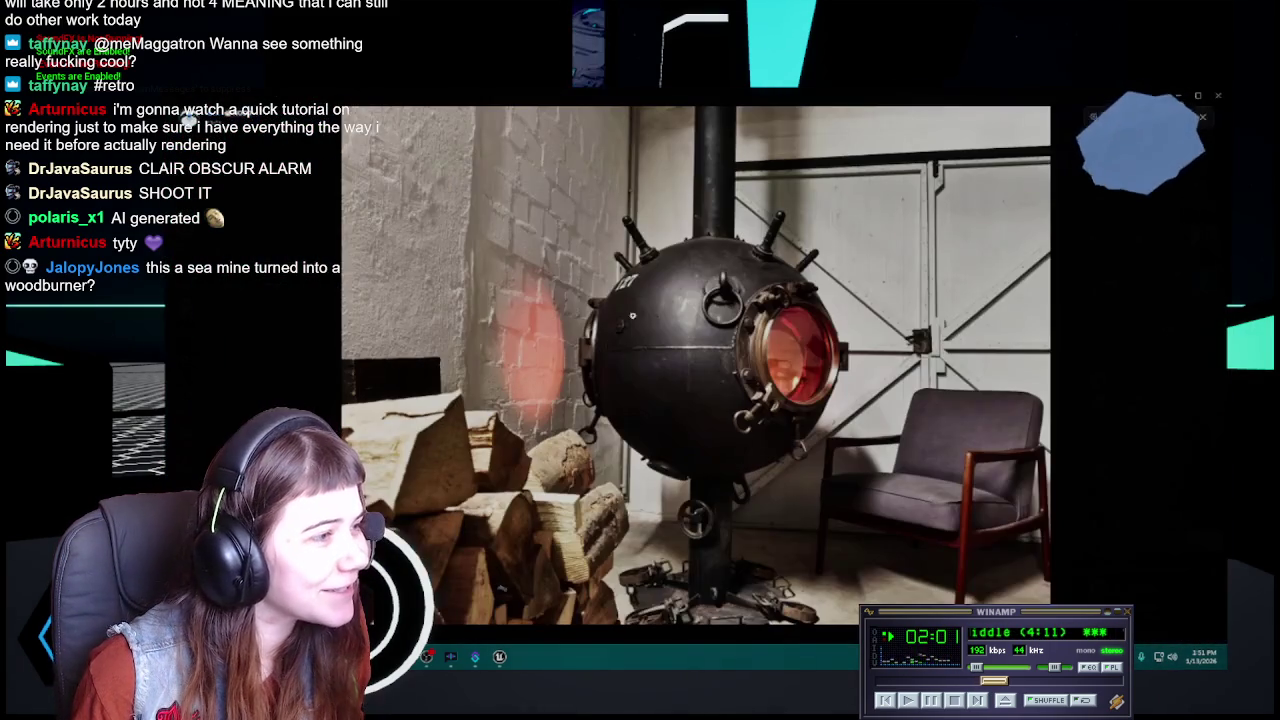
{"action": "scroll", "coordinate": [628, 293], "scroll_direction": "up", "scroll_amount": 3}
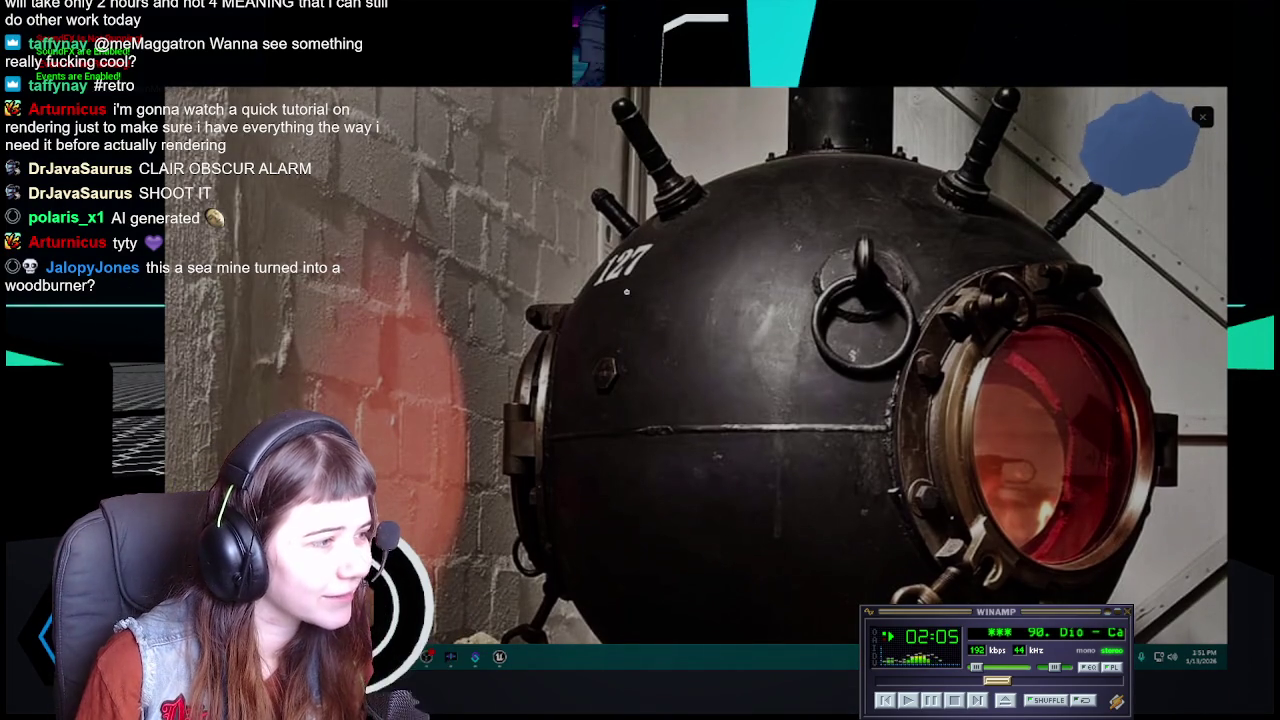
Pan the sea-mine close-up, zoom out, and close the viewer back to #retro-aesthetic
{"action": "left_click_drag", "start_coordinate": [703, 389], "coordinate": [703, 334]}
{"action": "scroll", "coordinate": [703, 334], "scroll_direction": "down", "scroll_amount": 3}
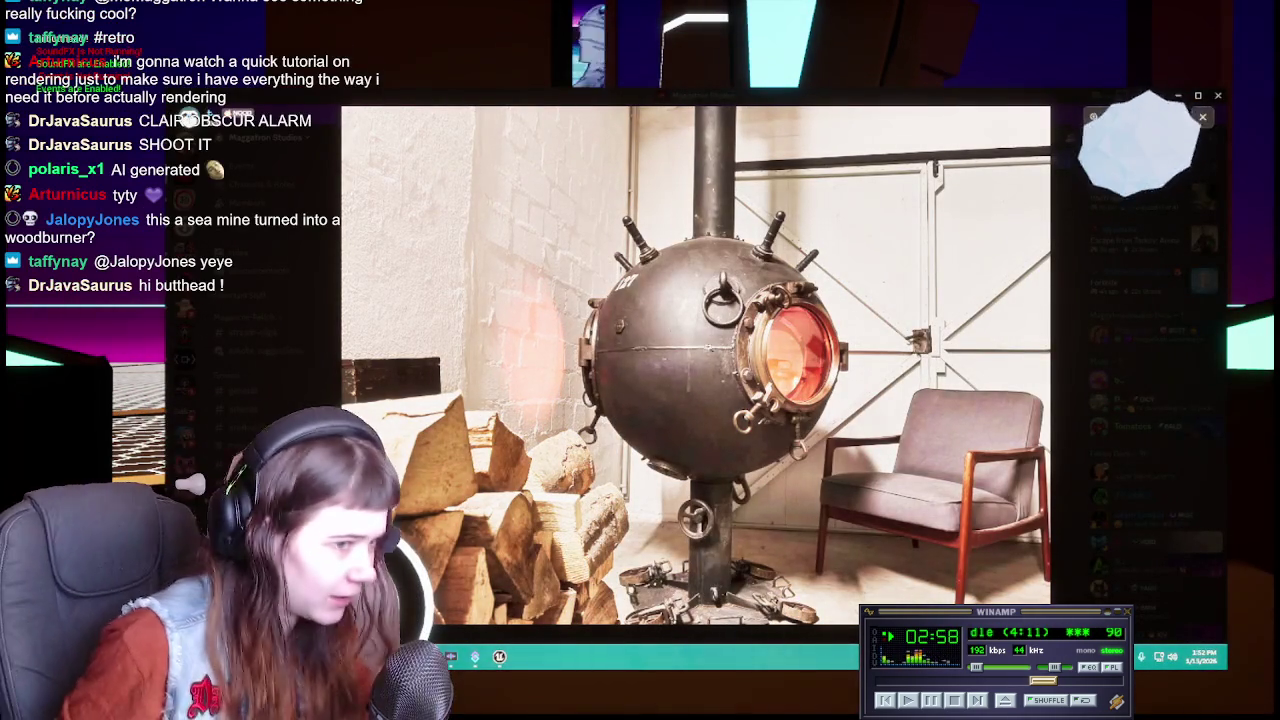
{"action": "left_click", "coordinate": [1088, 372]}
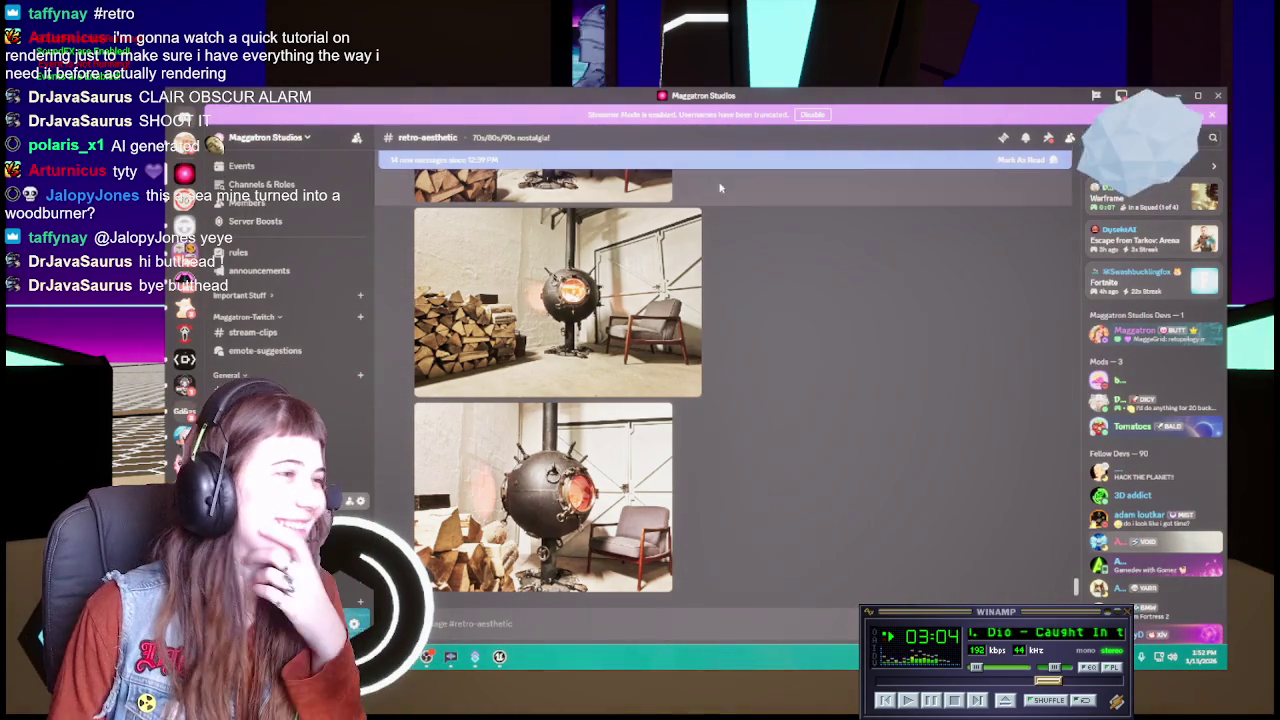
View the other sea-mine stove photo full size, zoom in and out, then close it
{"action": "scroll", "coordinate": [612, 478], "scroll_direction": "down", "scroll_amount": 3}
{"action": "left_click", "coordinate": [612, 478]}
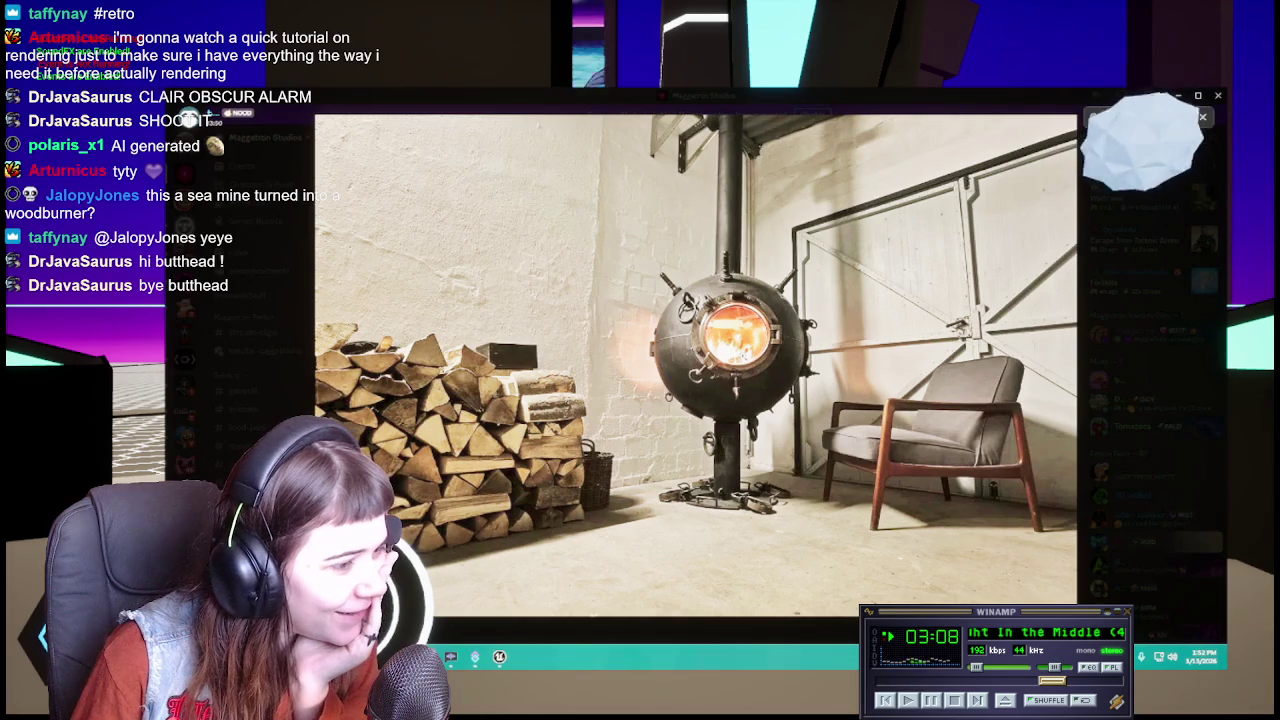
{"action": "left_click", "coordinate": [824, 397]}
{"action": "left_click", "coordinate": [824, 397]}
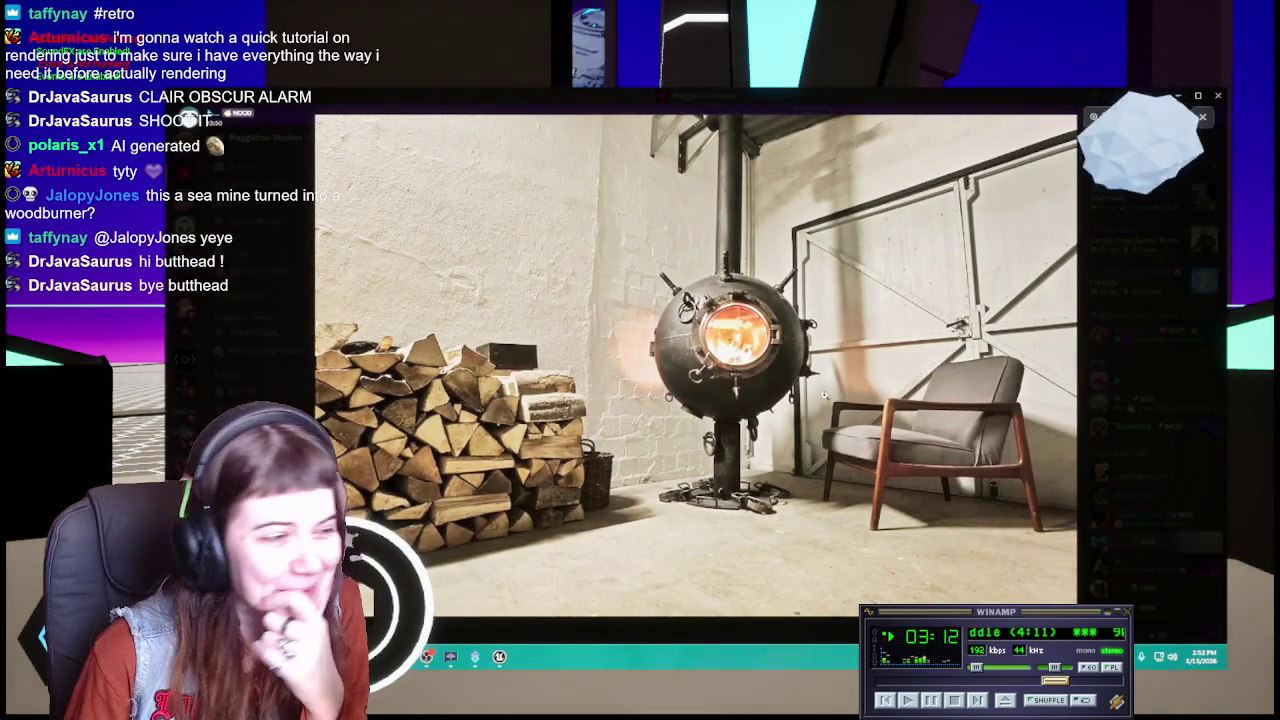
{"action": "left_click", "coordinate": [1122, 407]}
Scroll the channel feed and return to the Porky head model in Blender
{"action": "scroll", "coordinate": [800, 425], "scroll_direction": "down", "scroll_amount": 5}
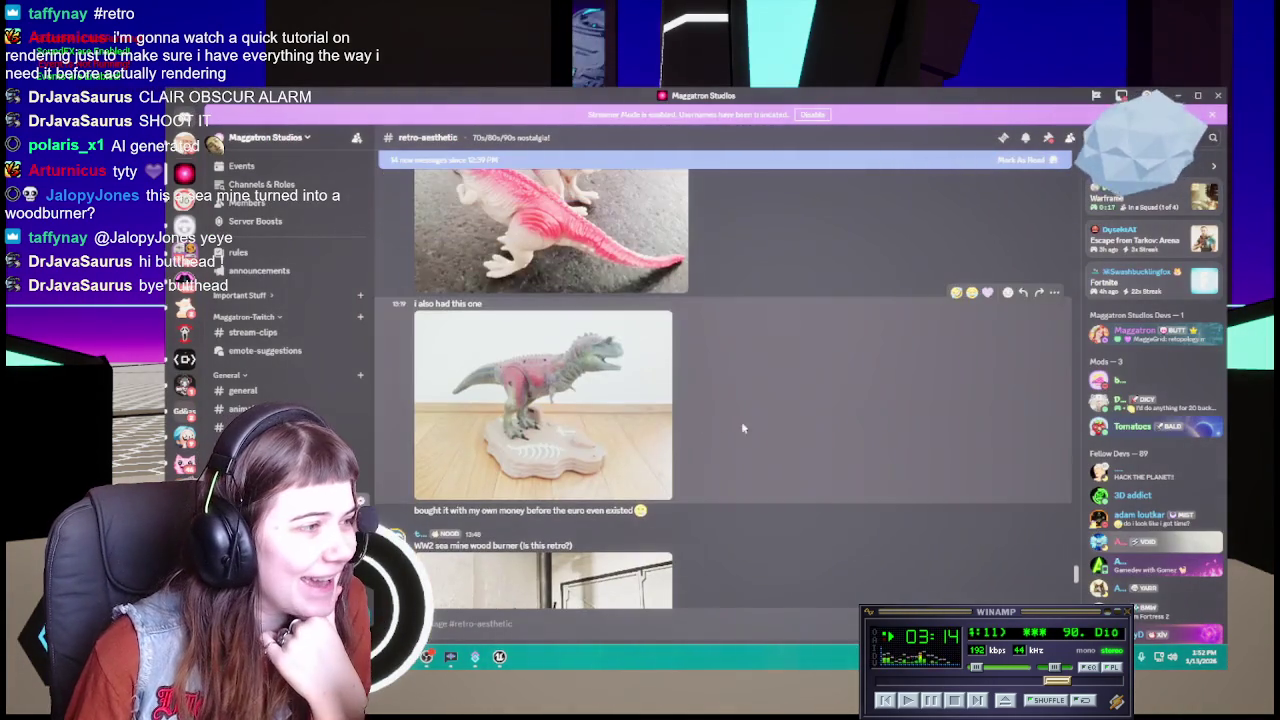
{"action": "scroll", "coordinate": [691, 418], "scroll_direction": "up", "scroll_amount": 3}
{"action": "scroll", "coordinate": [691, 418], "scroll_direction": "up", "scroll_amount": 3}
{"action": "key", "text": "alt+Tab"}
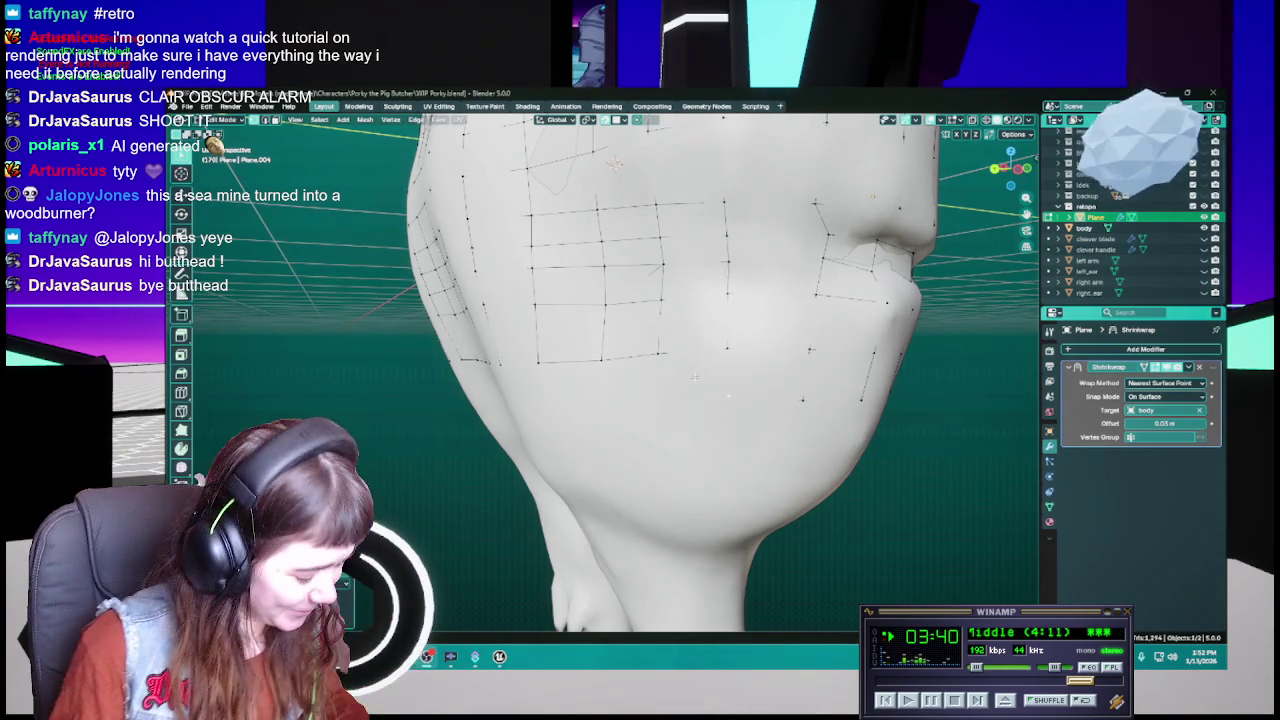
Move the selected retopology vertices onto the cheek, save, and deselect all
{"action": "mouse_move", "coordinate": [727, 397]}
{"action": "middle_mouse_down"}
{"action": "mouse_move", "coordinate": [725, 352]}
{"action": "mouse_move", "coordinate": [697, 358]}
{"action": "middle_mouse_up"}
{"action": "key", "text": "ctrl+s"}
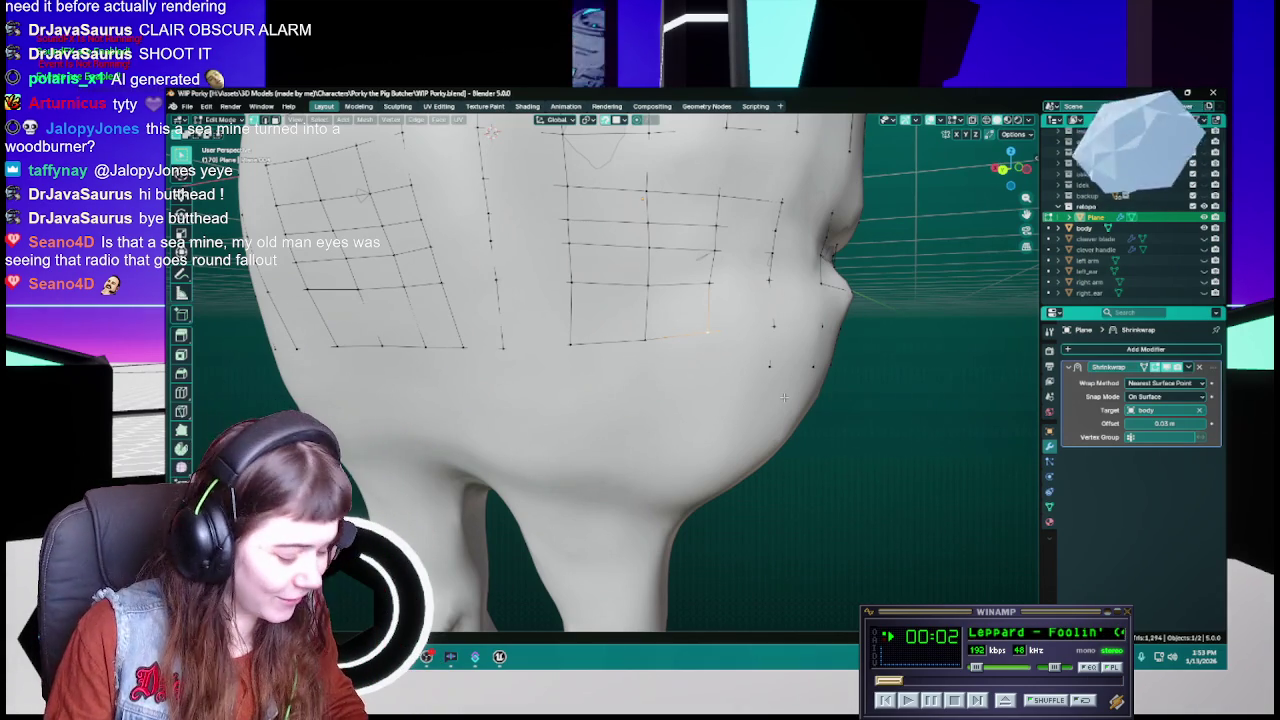
{"action": "key", "text": "g"}
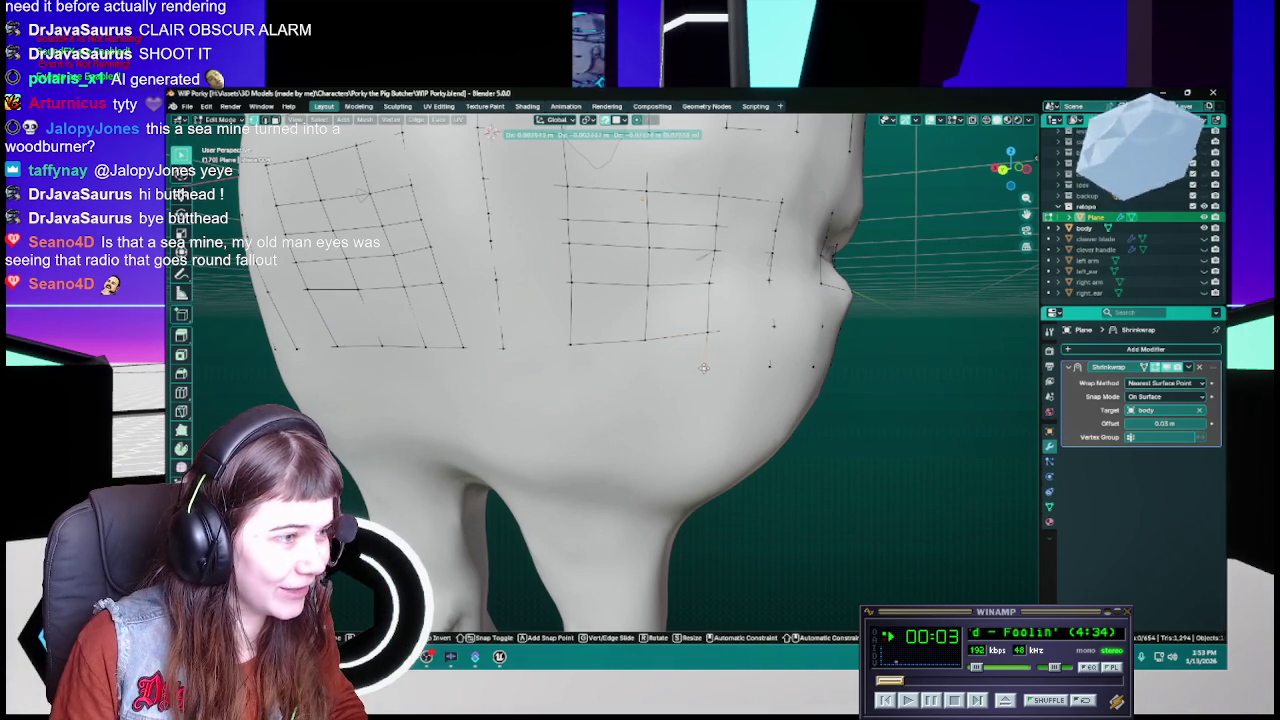
{"action": "left_click", "coordinate": [704, 368]}
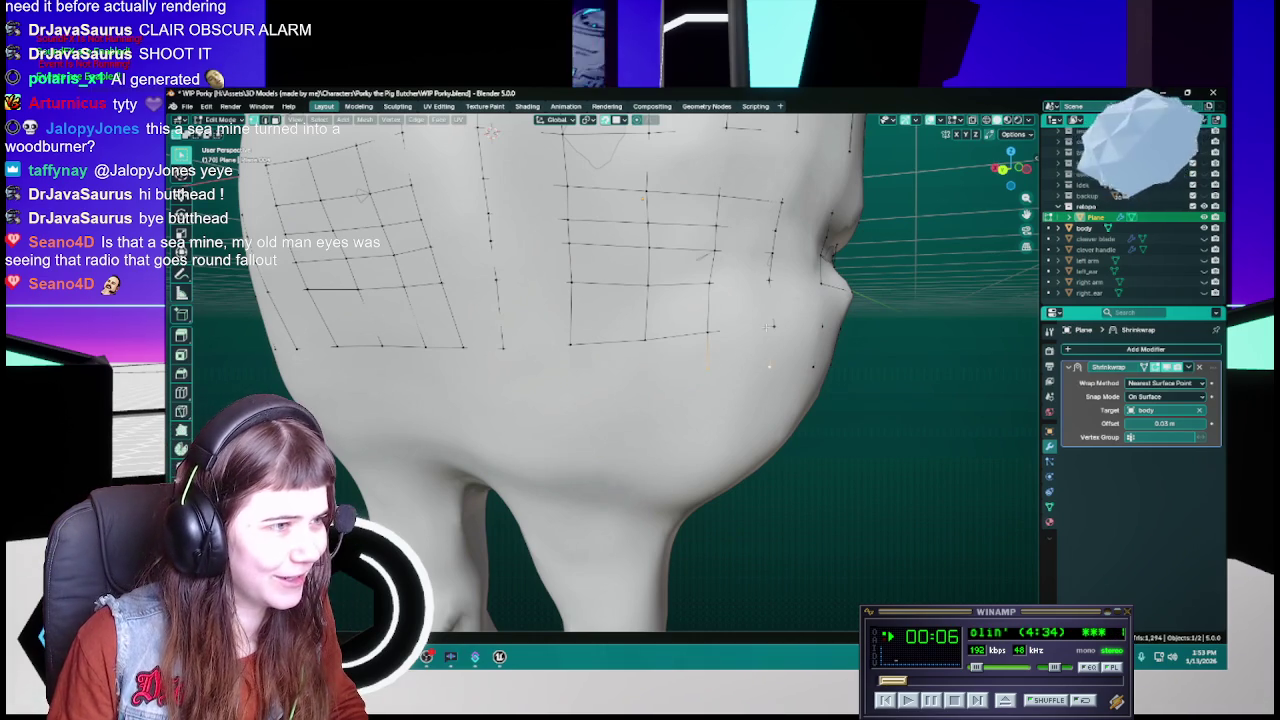
{"action": "key", "text": "ctrl+s"}
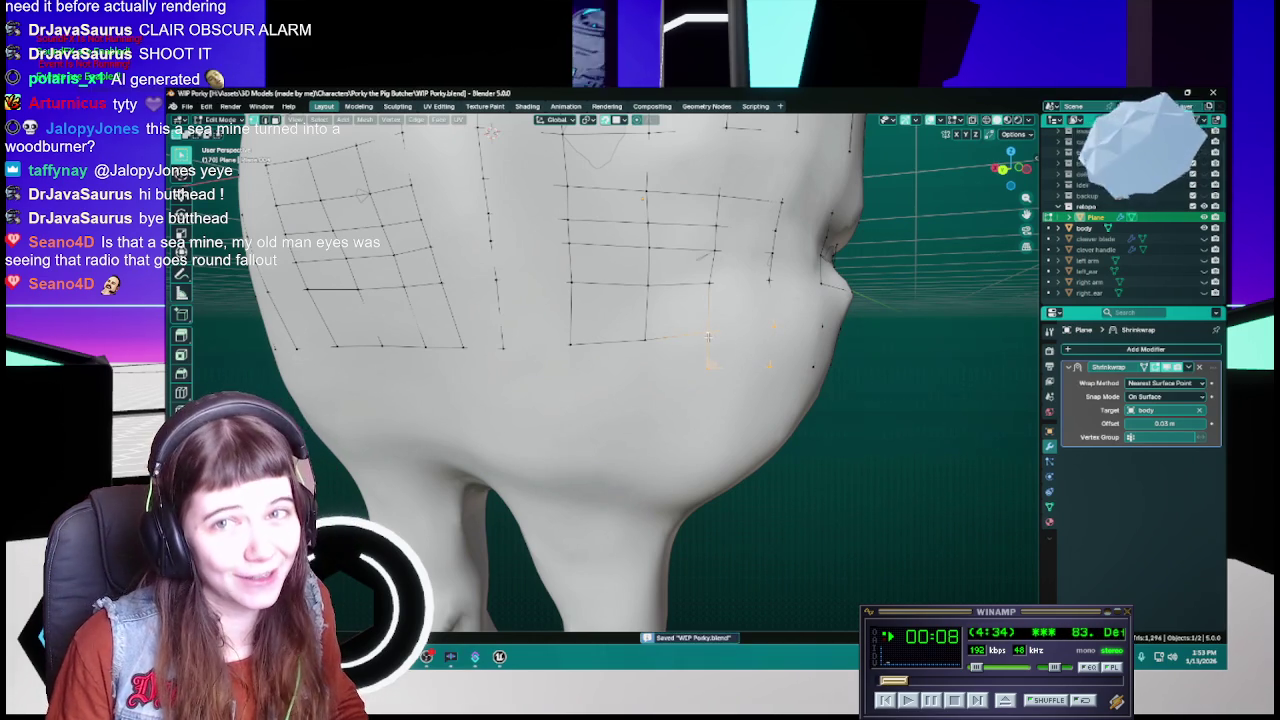
{"action": "key", "text": "alt+a"}
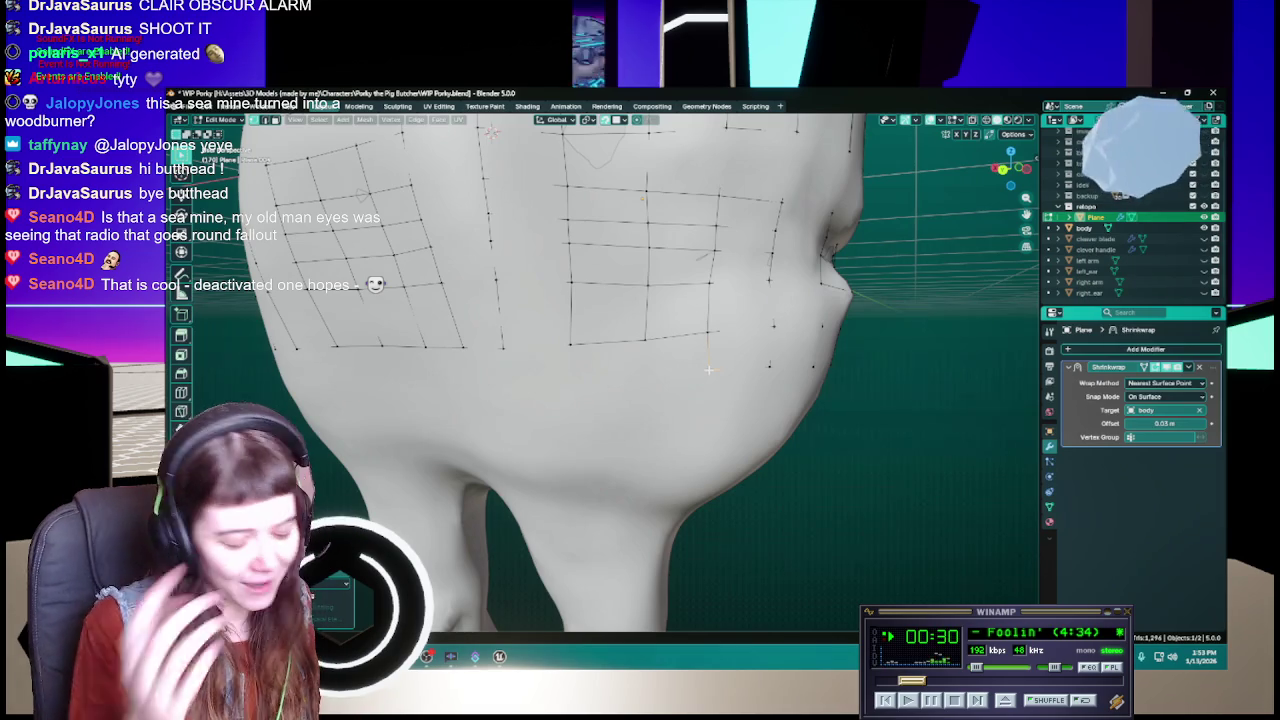
Save again and lower a jaw vertex onto the sculpted face
{"action": "key", "text": "ctrl+s"}
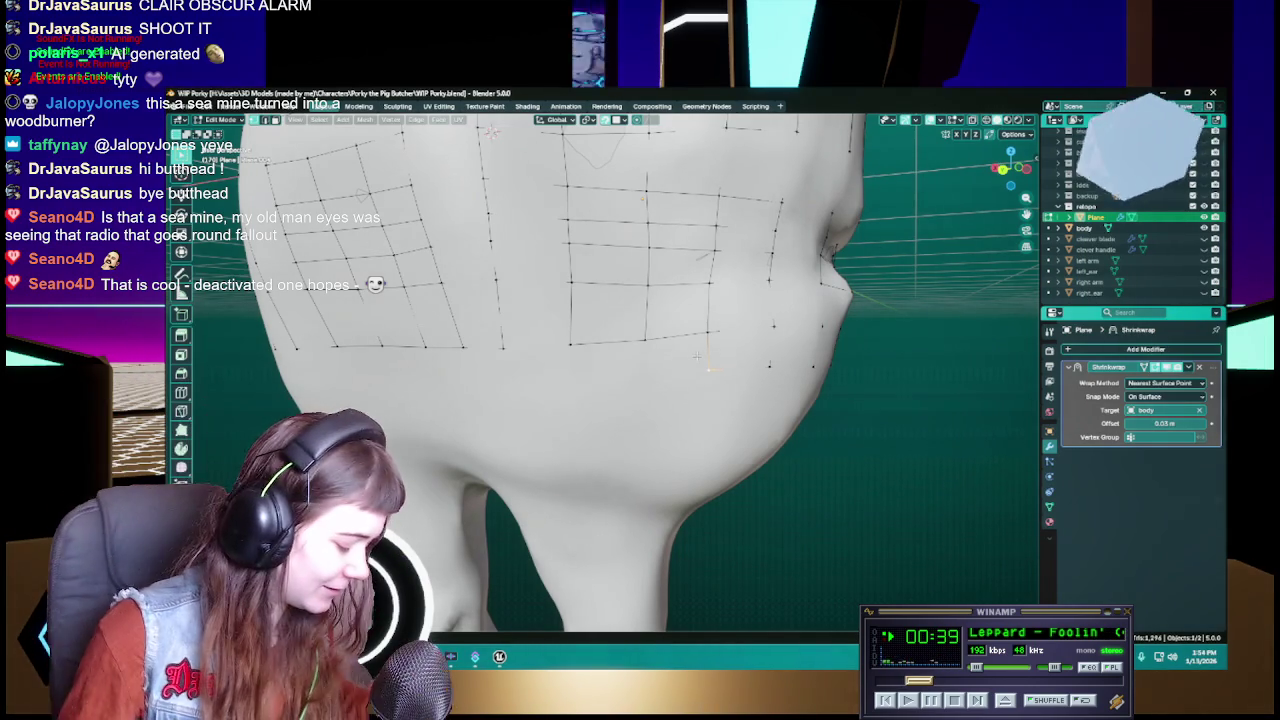
{"action": "key", "text": "ctrl+s"}
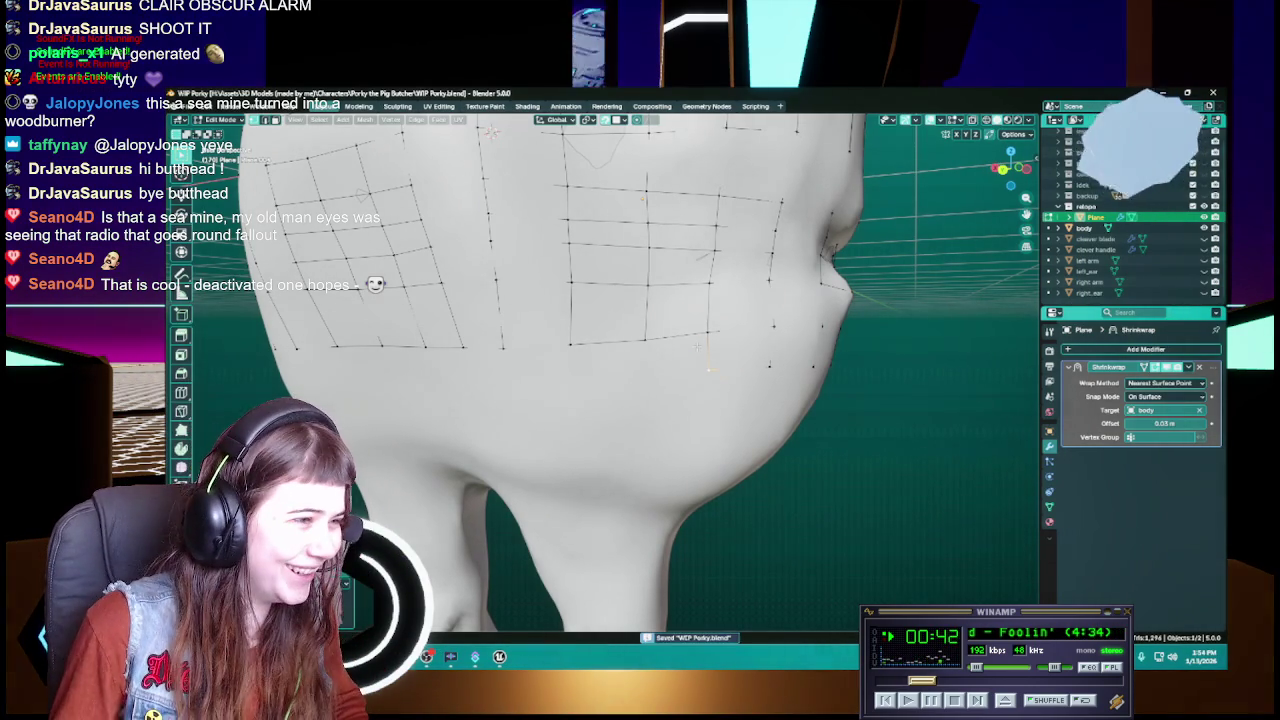
{"action": "key", "text": "g"}
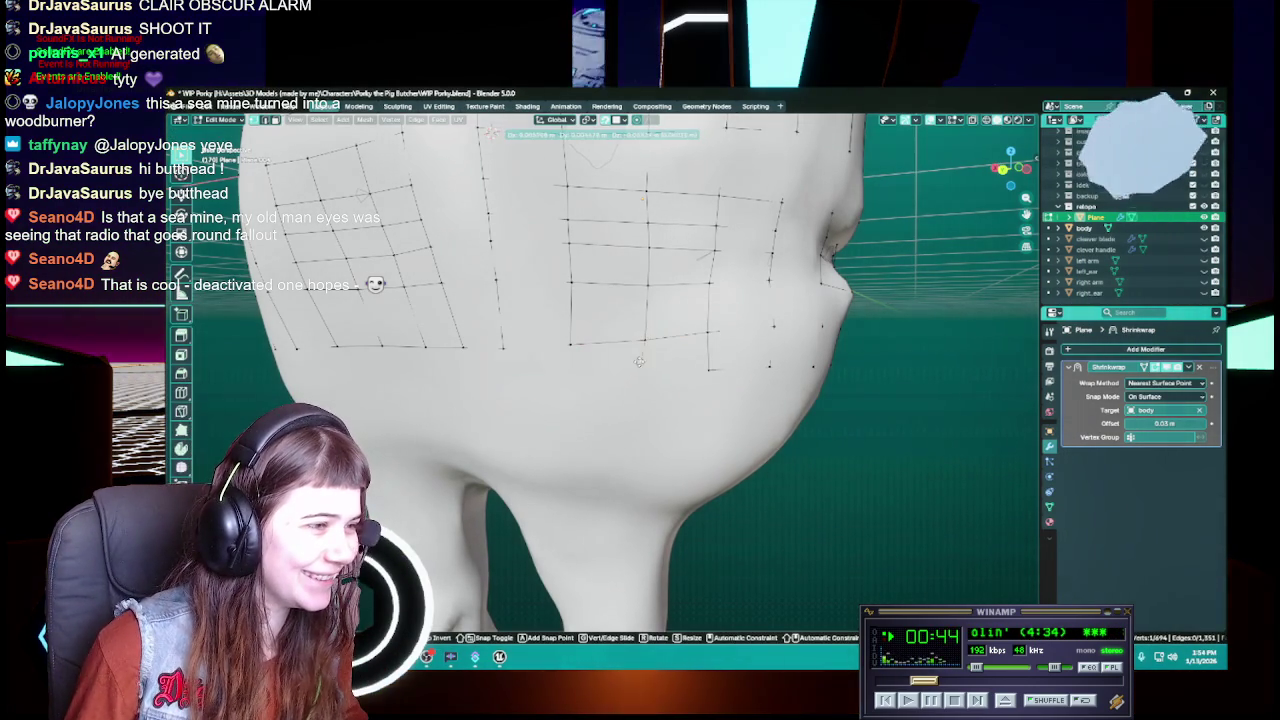
{"action": "left_click", "coordinate": [640, 362]}
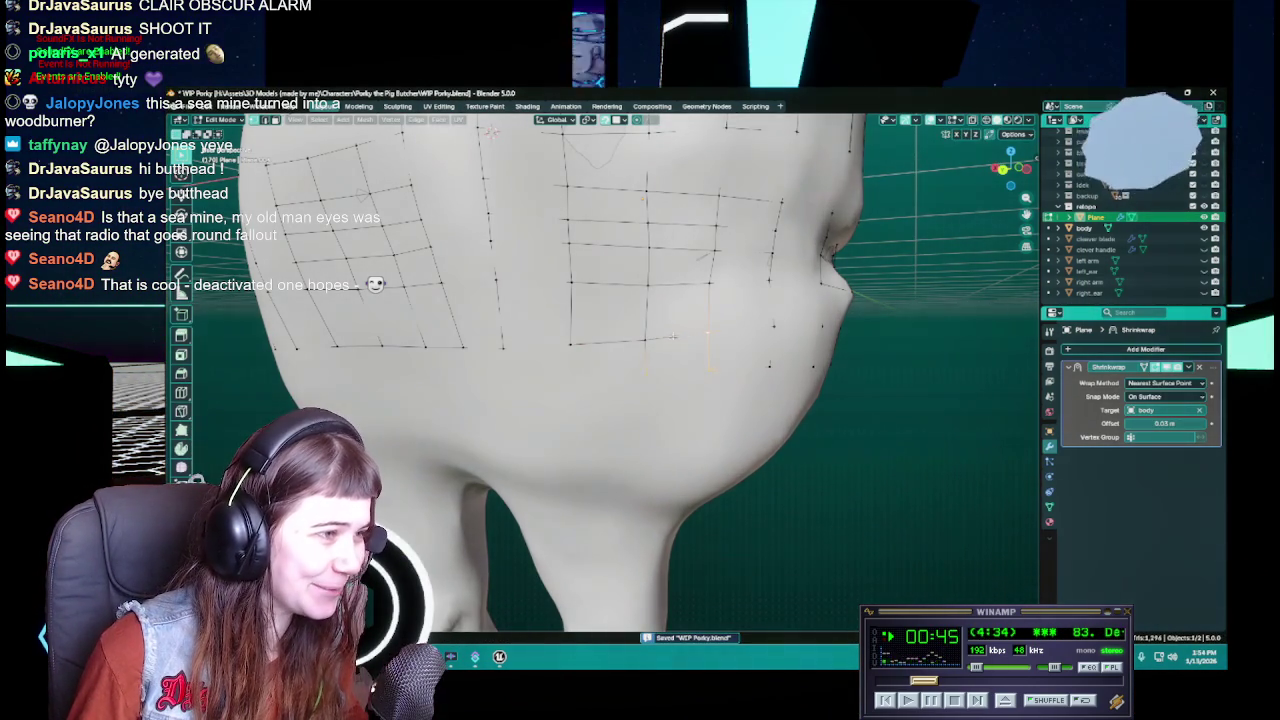
Fill a new quad between grid vertices and adjust two jaw vertices onto the sculpt
{"action": "key", "text": "f"}
{"action": "middle_click_drag", "start_coordinate": [648, 345], "coordinate": [688, 364]}
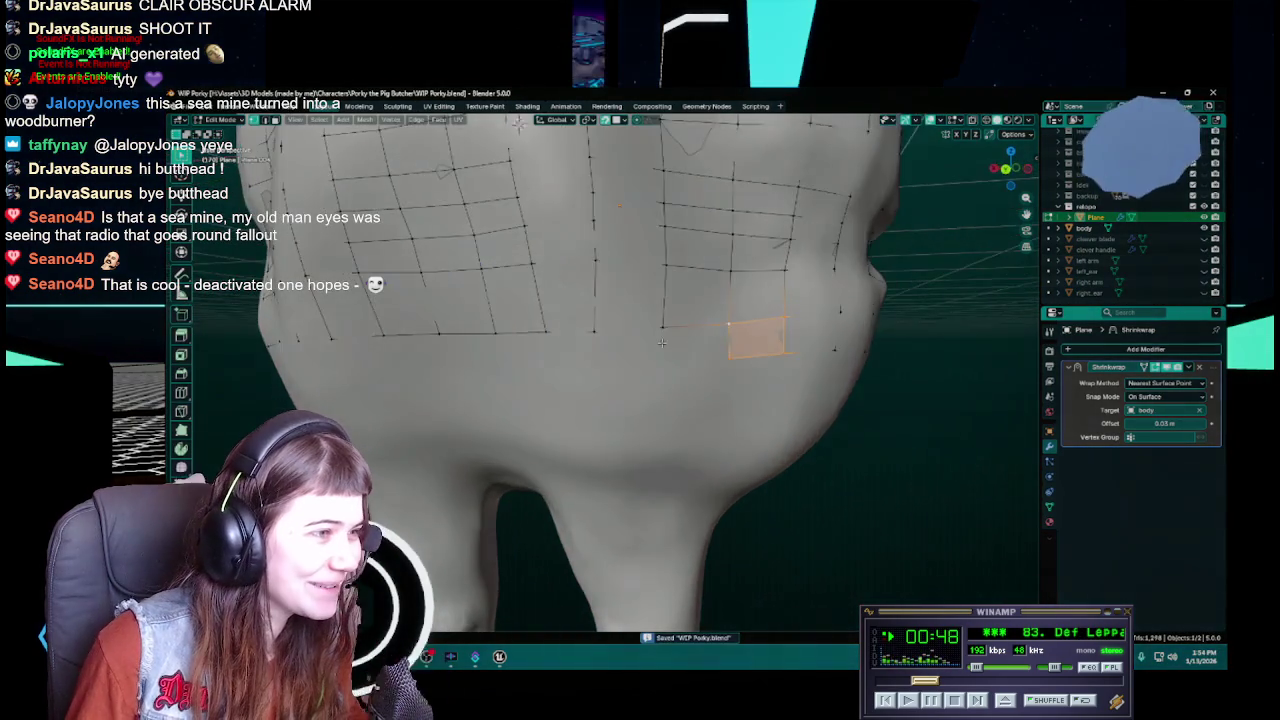
{"action": "key", "text": "g"}
{"action": "left_click", "coordinate": [688, 364]}
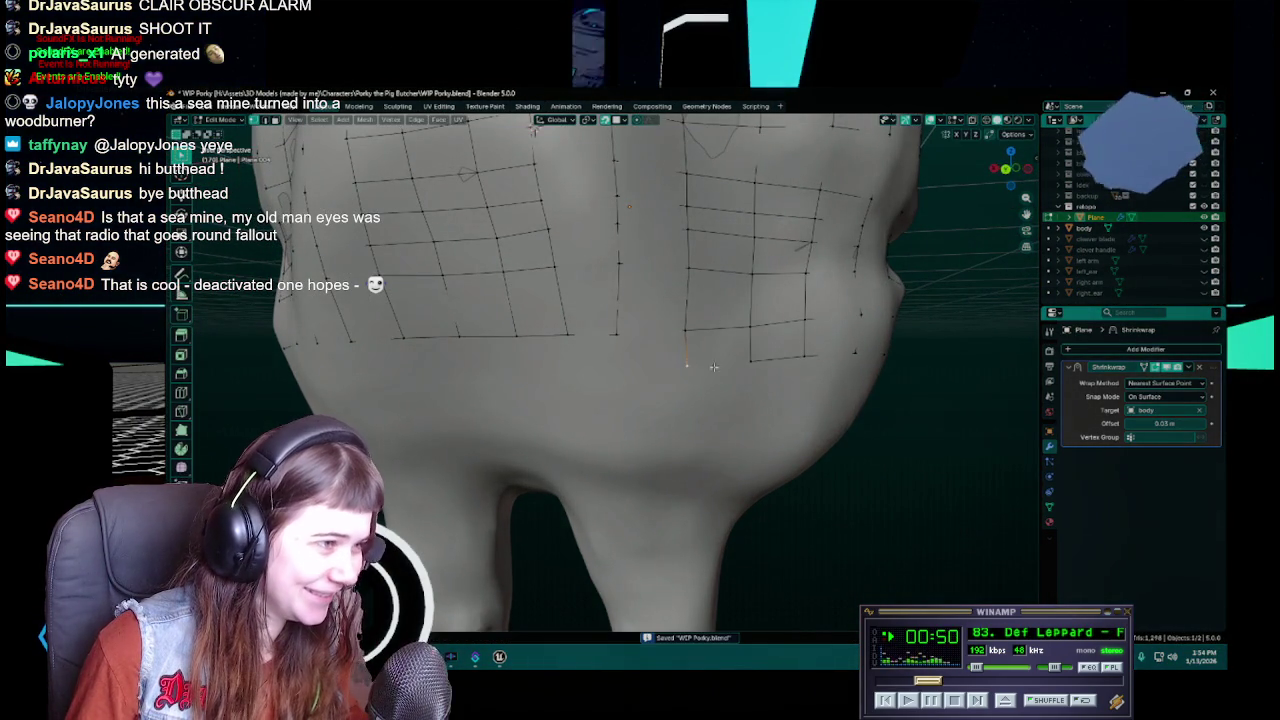
{"action": "middle_click_drag", "start_coordinate": [683, 329], "coordinate": [660, 340]}
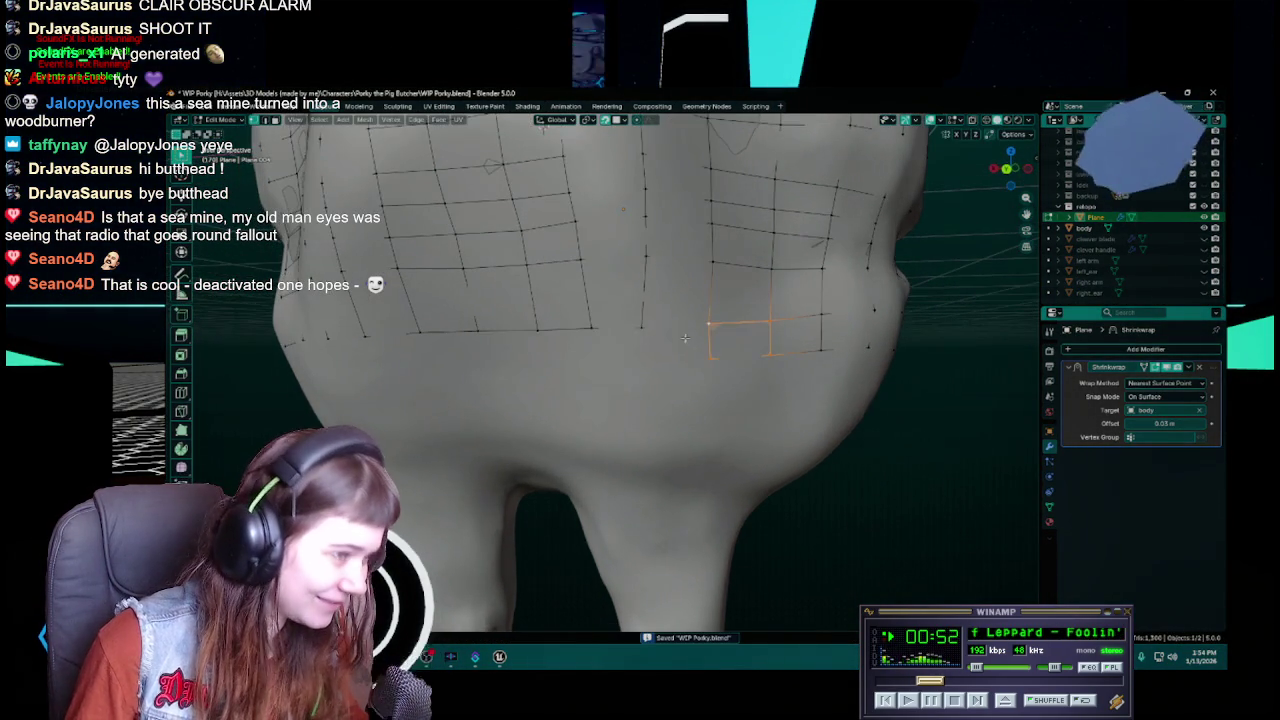
{"action": "key", "text": "g"}
{"action": "left_click", "coordinate": [643, 366]}
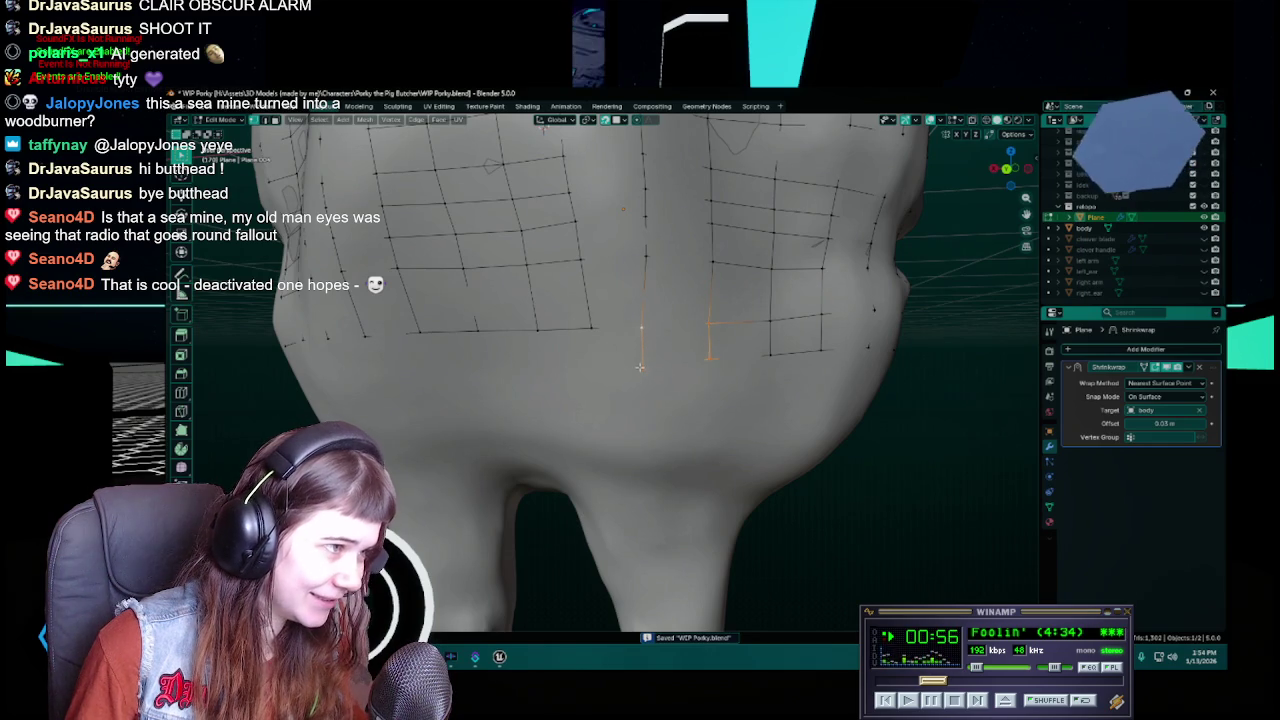
Slide two more vertices down toward the chin and save WIP Porky.blend
{"action": "key", "text": "g"}
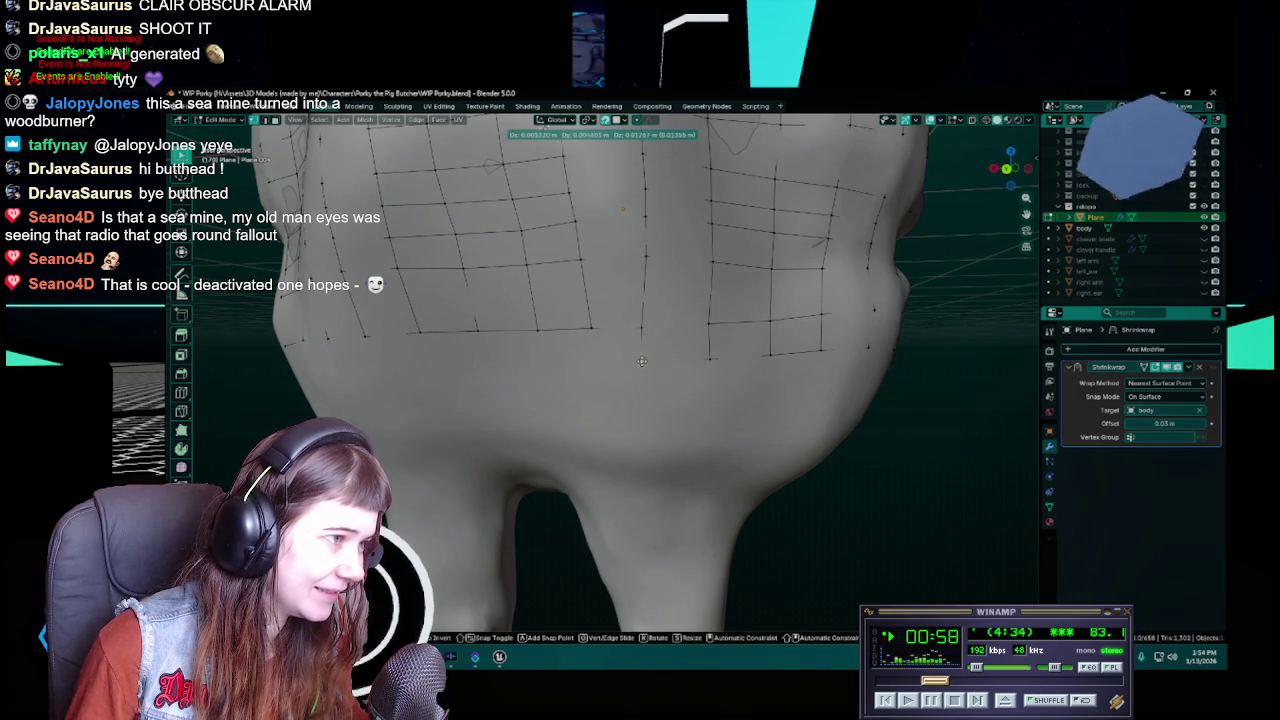
{"action": "left_click", "coordinate": [642, 361]}
{"action": "middle_click_drag", "start_coordinate": [642, 361], "coordinate": [680, 316]}
{"action": "key", "text": "g"}
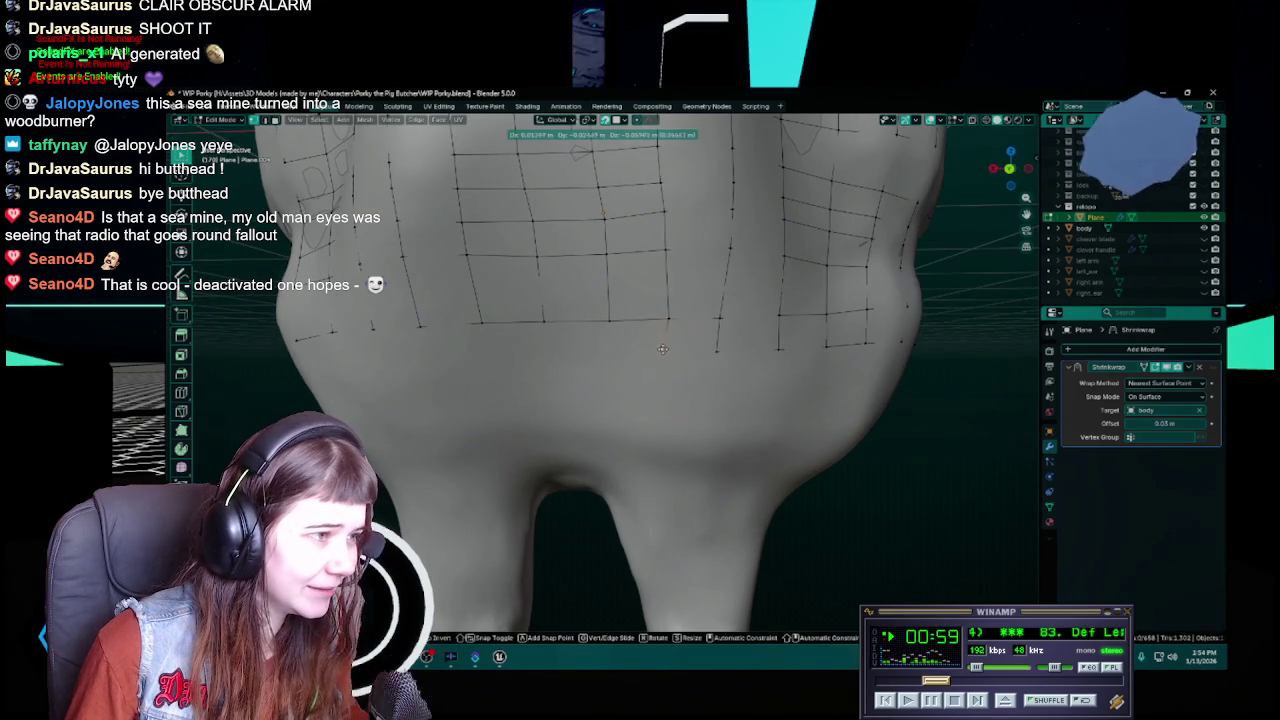
{"action": "left_click", "coordinate": [663, 350]}
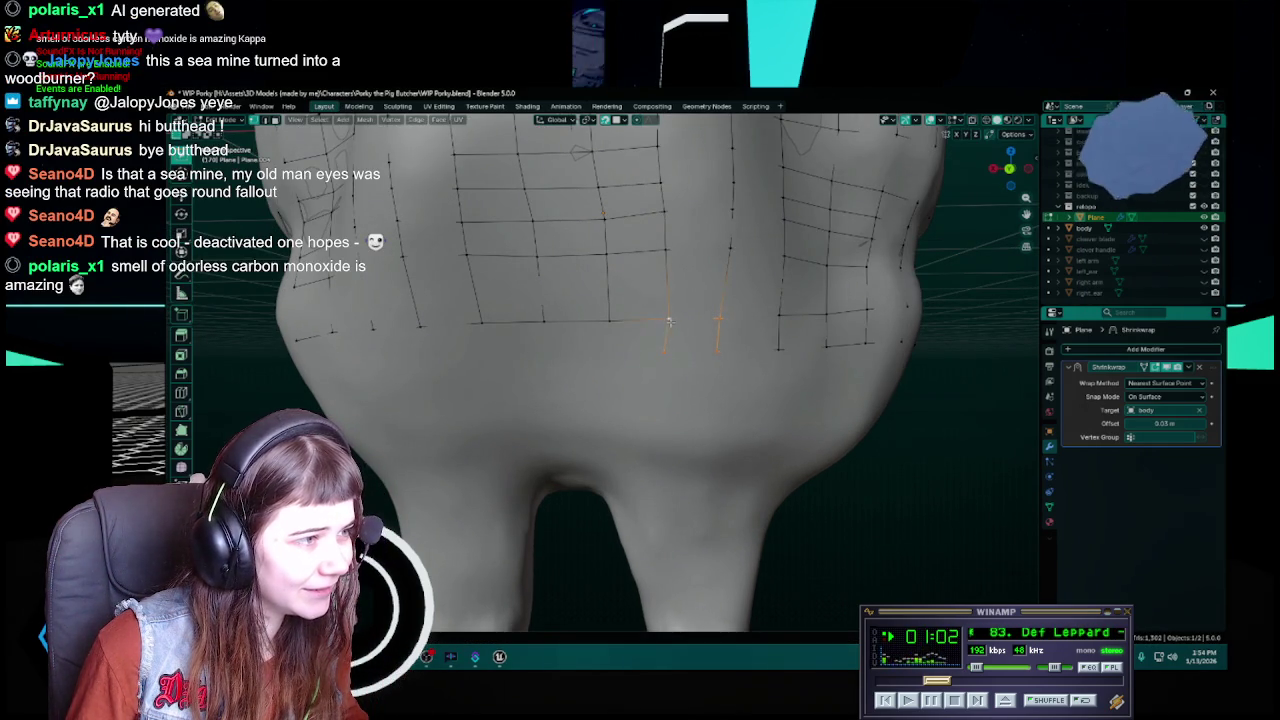
{"action": "middle_click_drag", "start_coordinate": [669, 321], "coordinate": [623, 360]}
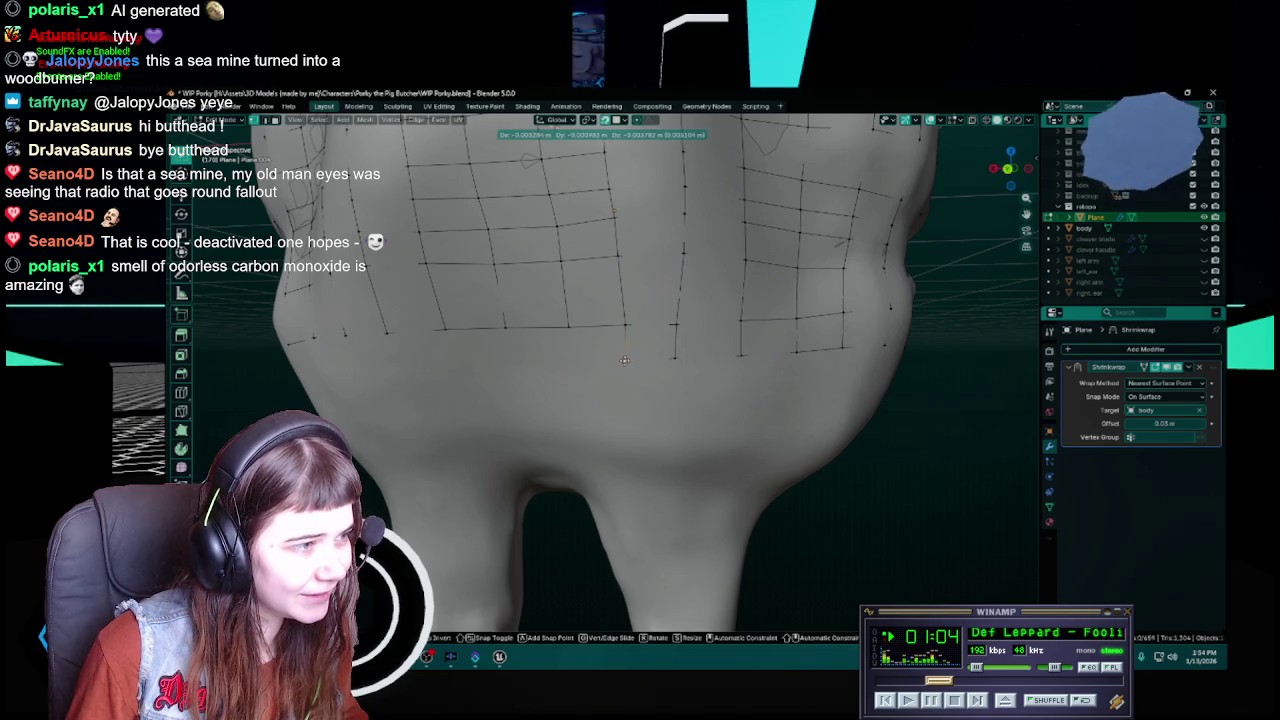
{"action": "key", "text": "ctrl+s"}
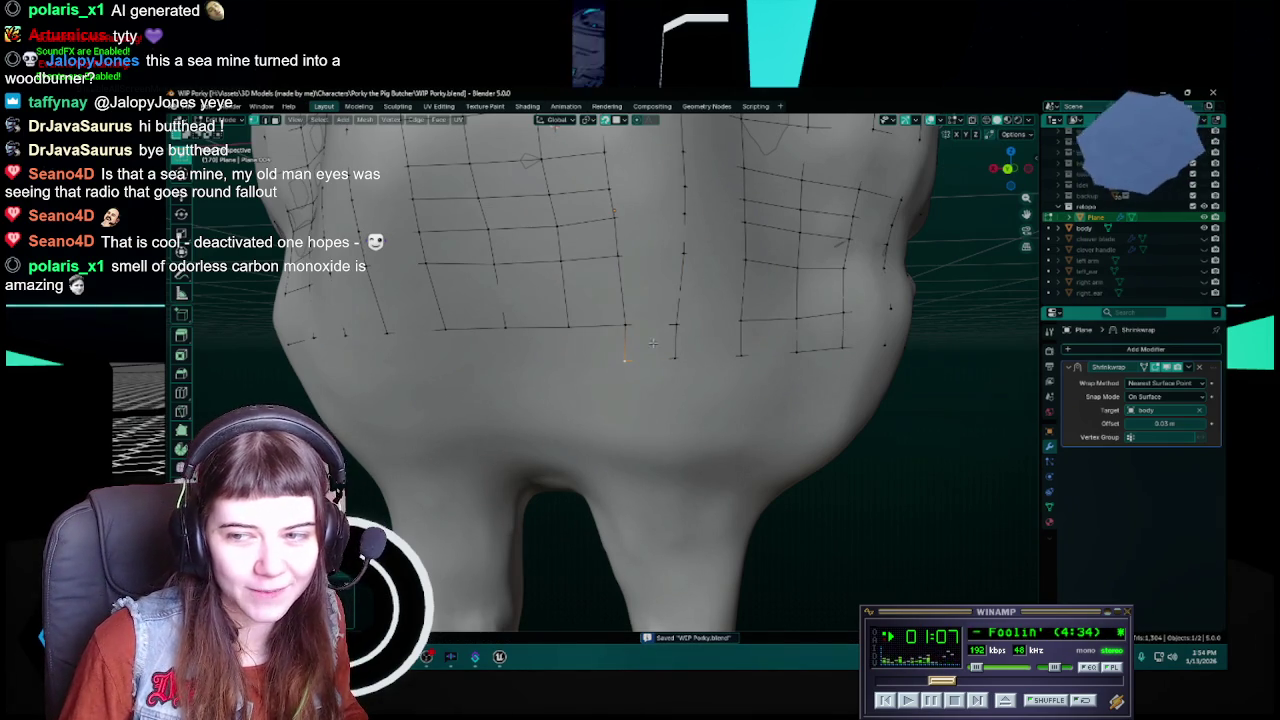
Reposition the selected grid point on the lower front of the body and save
{"action": "middle_click_drag", "start_coordinate": [679, 350], "coordinate": [600, 340]}
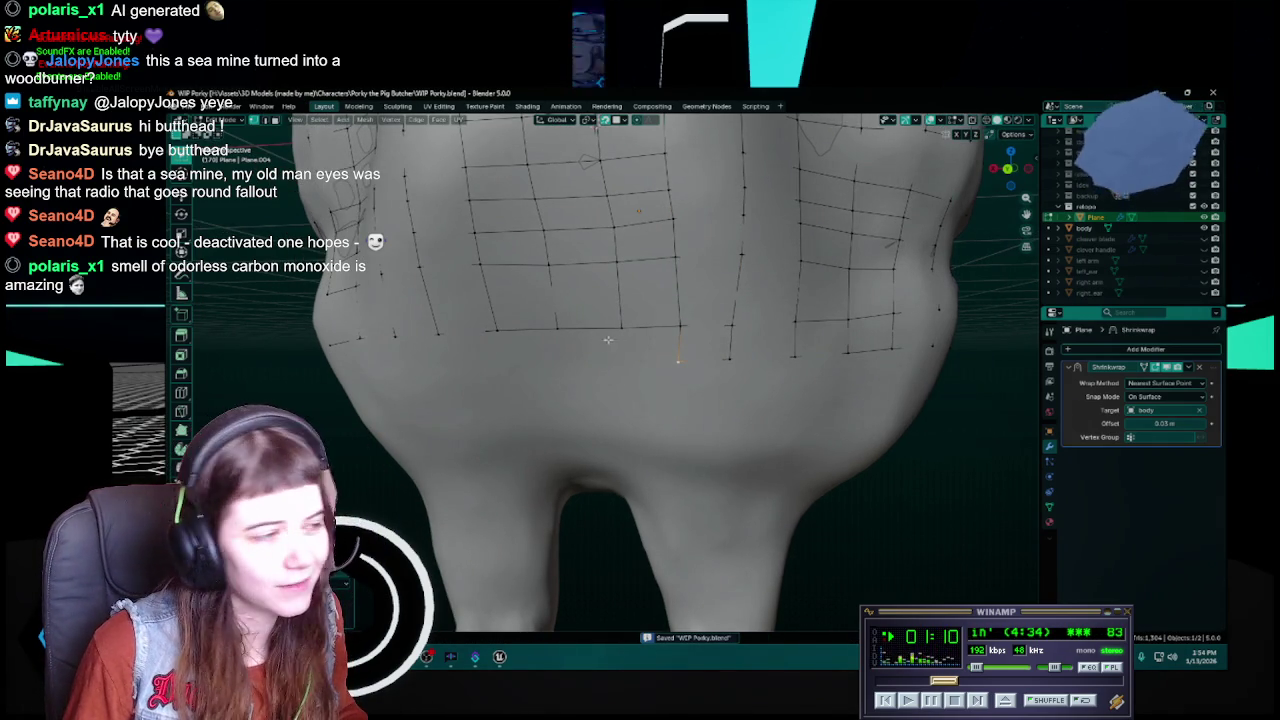
{"action": "key", "text": "g"}
{"action": "left_click", "coordinate": [620, 363]}
{"action": "key", "text": "ctrl+s"}
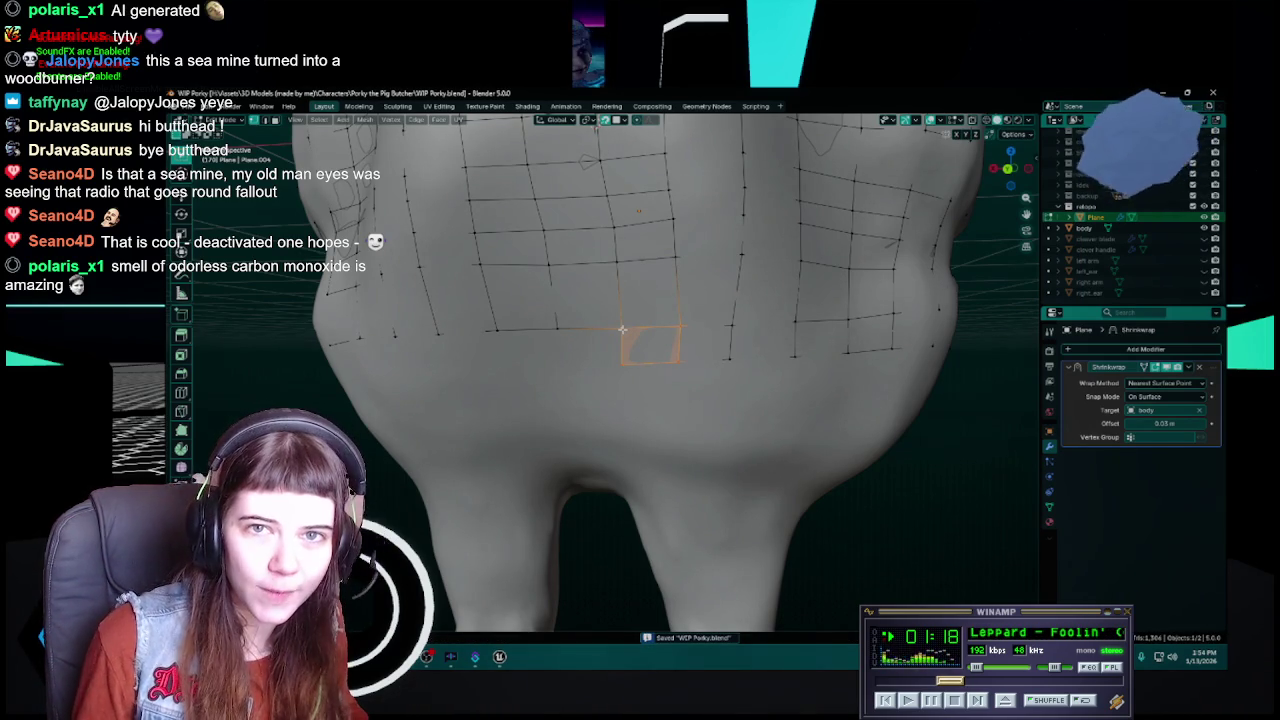
Pull a bottom-row grid edge down onto the body and save
{"action": "mouse_move", "coordinate": [637, 340]}
{"action": "middle_mouse_down"}
{"action": "mouse_move", "coordinate": [657, 346]}
{"action": "mouse_move", "coordinate": [645, 359]}
{"action": "mouse_move", "coordinate": [606, 318]}
{"action": "middle_mouse_up"}
{"action": "key", "text": "ctrl+s"}
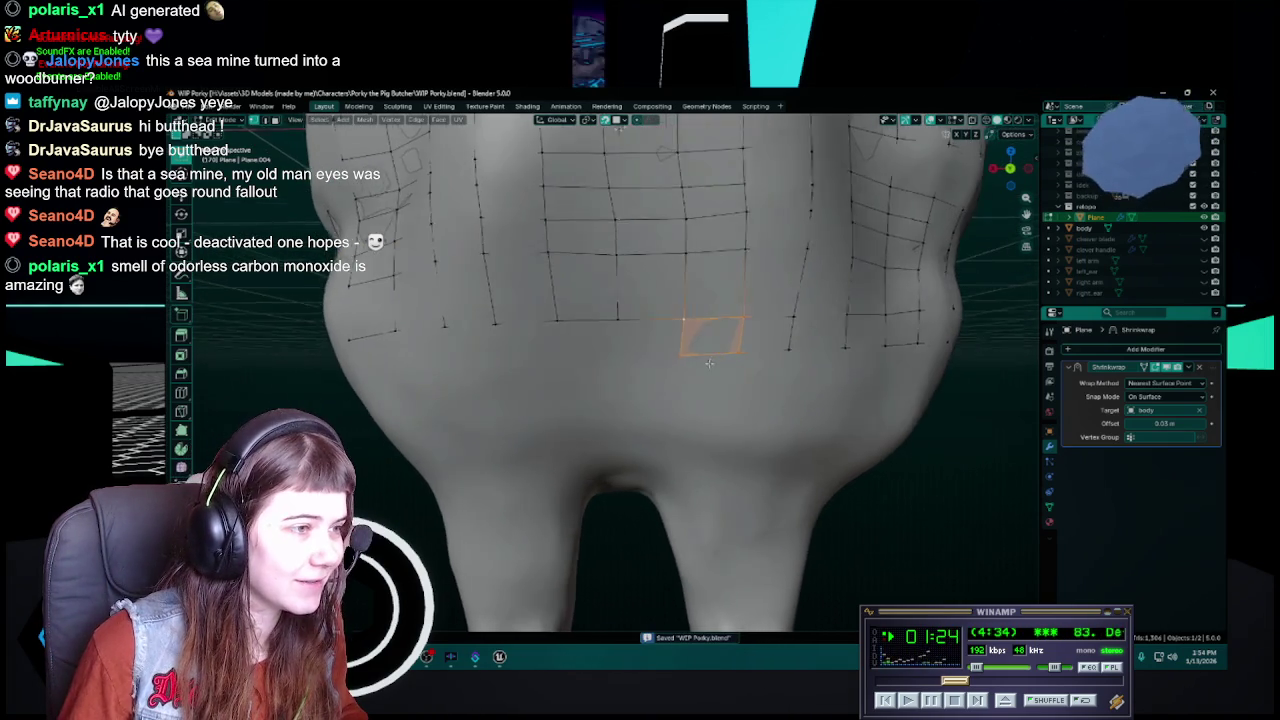
{"action": "left_click", "coordinate": [606, 318]}
{"action": "key", "text": "g"}
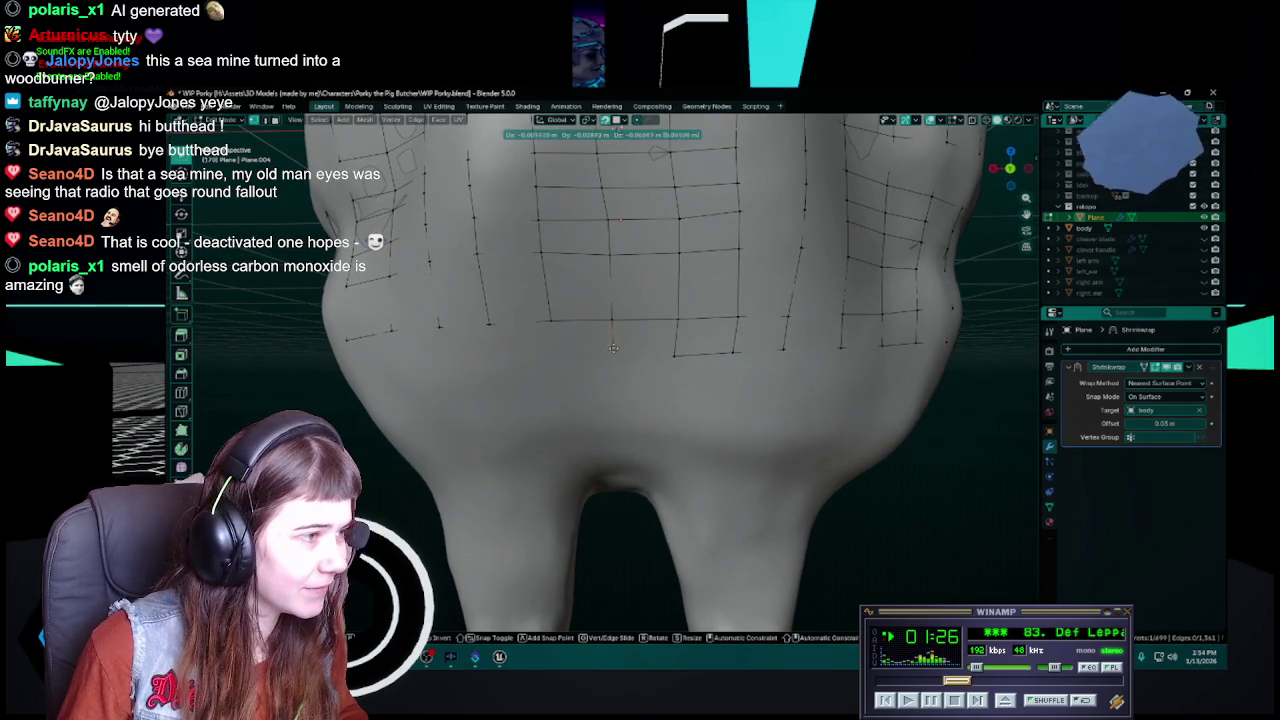
{"action": "left_click", "coordinate": [610, 354]}
{"action": "key", "text": "ctrl+s"}
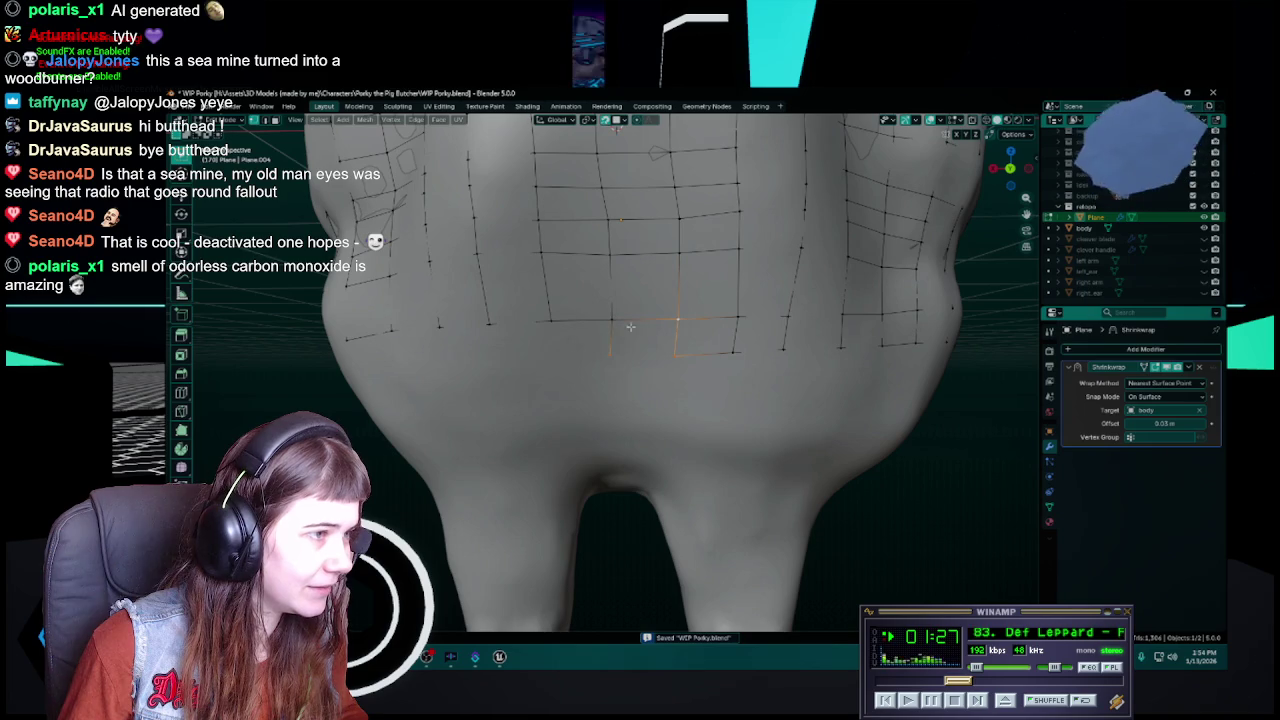
Select the edge beneath a bottom-row face, save, and check the right side
{"action": "left_click", "coordinate": [611, 322]}
{"action": "middle_click_drag", "start_coordinate": [611, 322], "coordinate": [620, 362]}
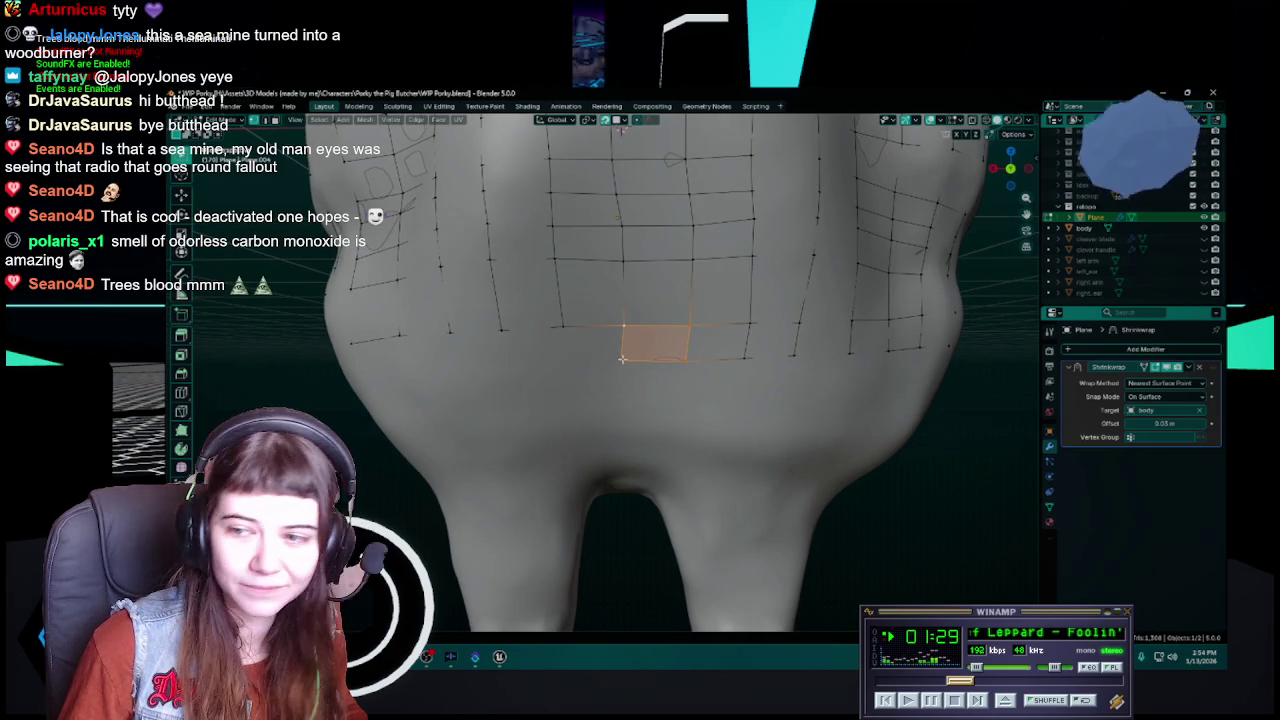
{"action": "left_click", "coordinate": [622, 358]}
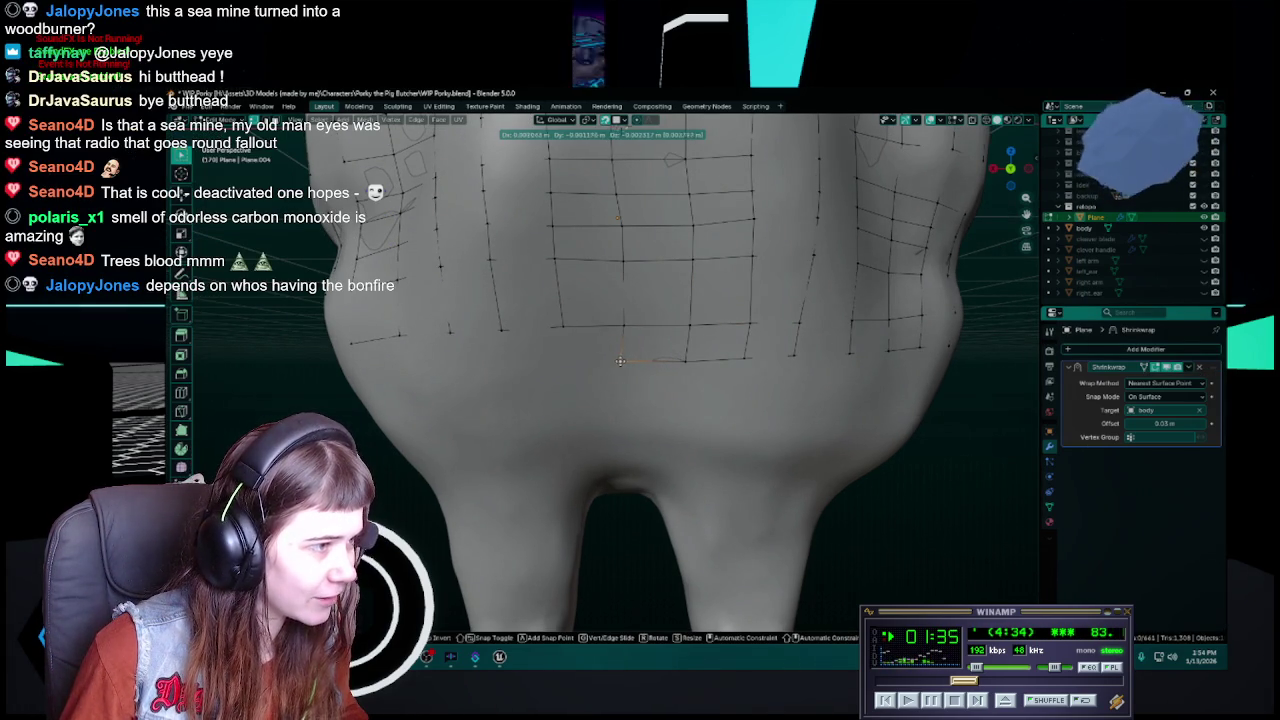
{"action": "key", "text": "ctrl+s"}
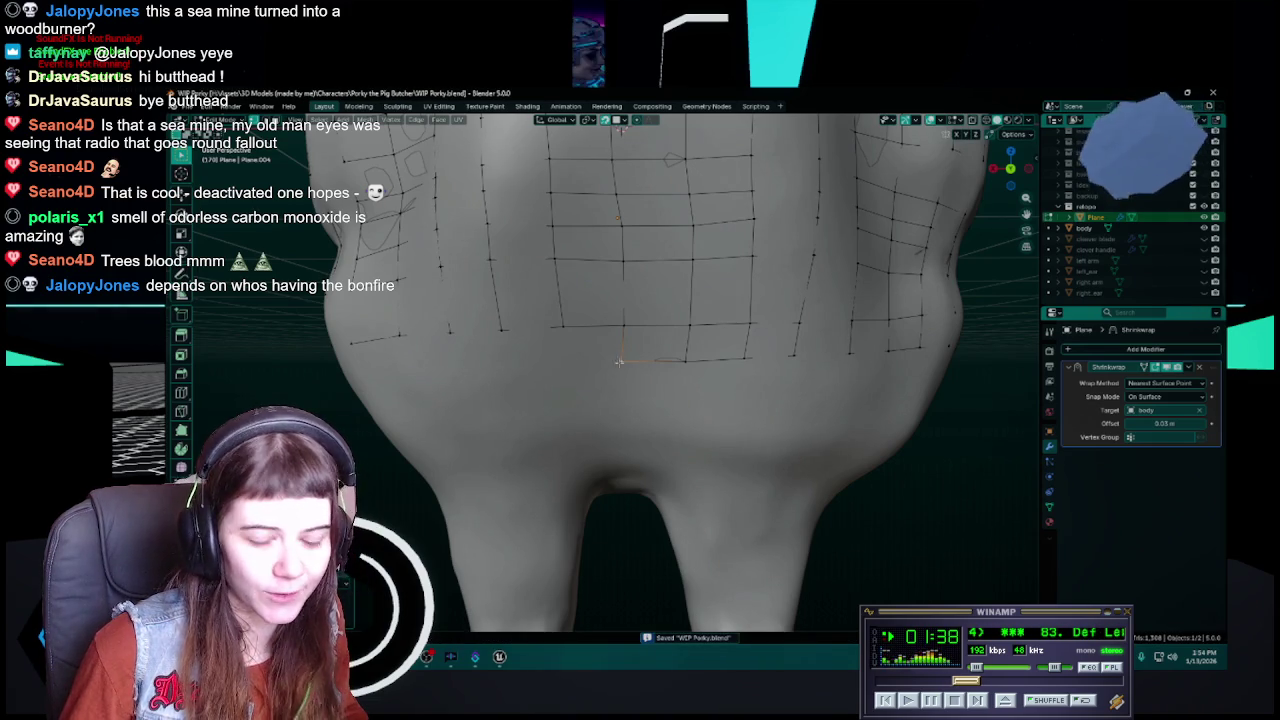
{"action": "middle_click_drag", "start_coordinate": [575, 355], "coordinate": [632, 356]}
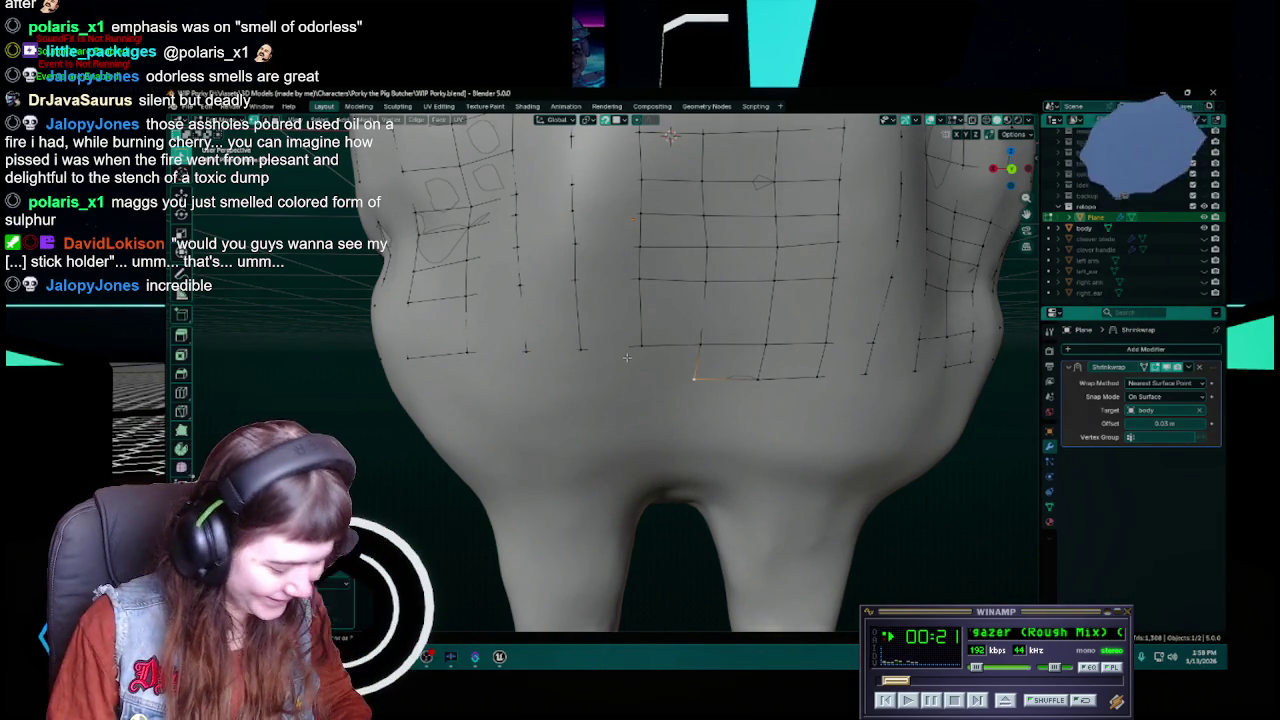
Extend the grid over the body, saving WIP Porky.blend repeatedly while checking it from slight angles
{"action": "key", "text": "ctrl+s"}
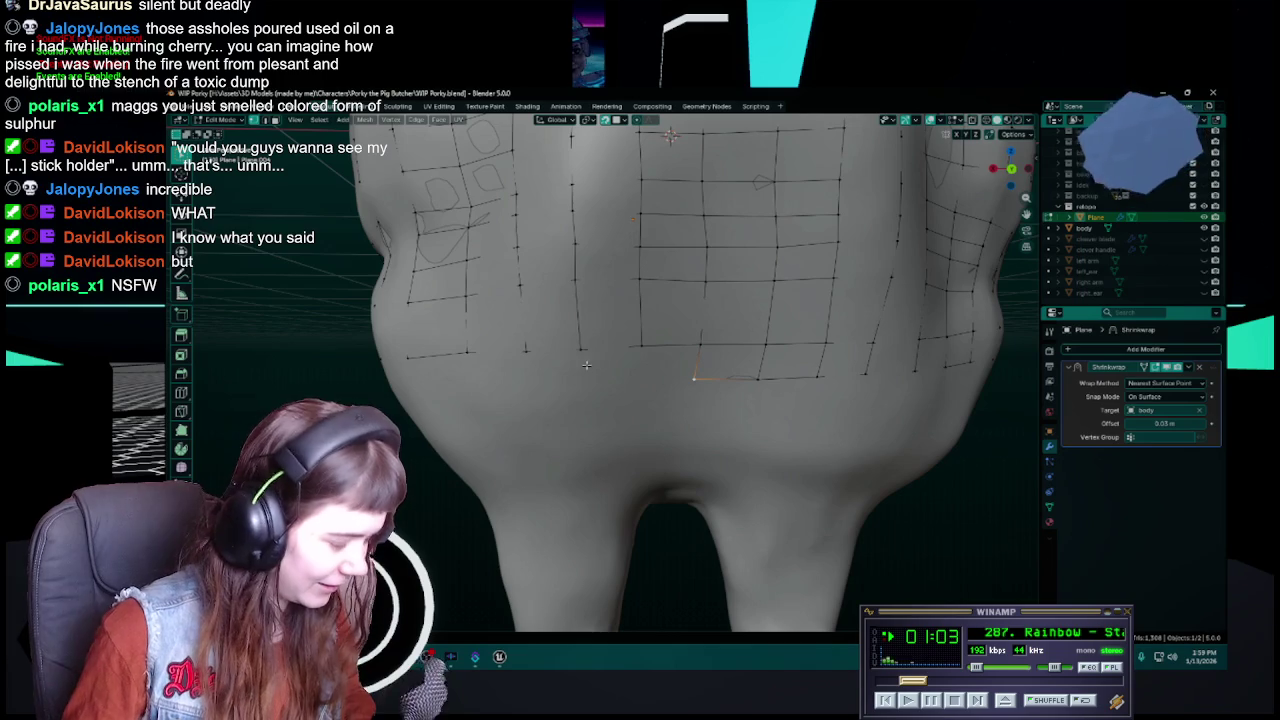
{"action": "key", "text": "ctrl+s"}
{"action": "middle_click_drag", "start_coordinate": [627, 357], "coordinate": [669, 357]}
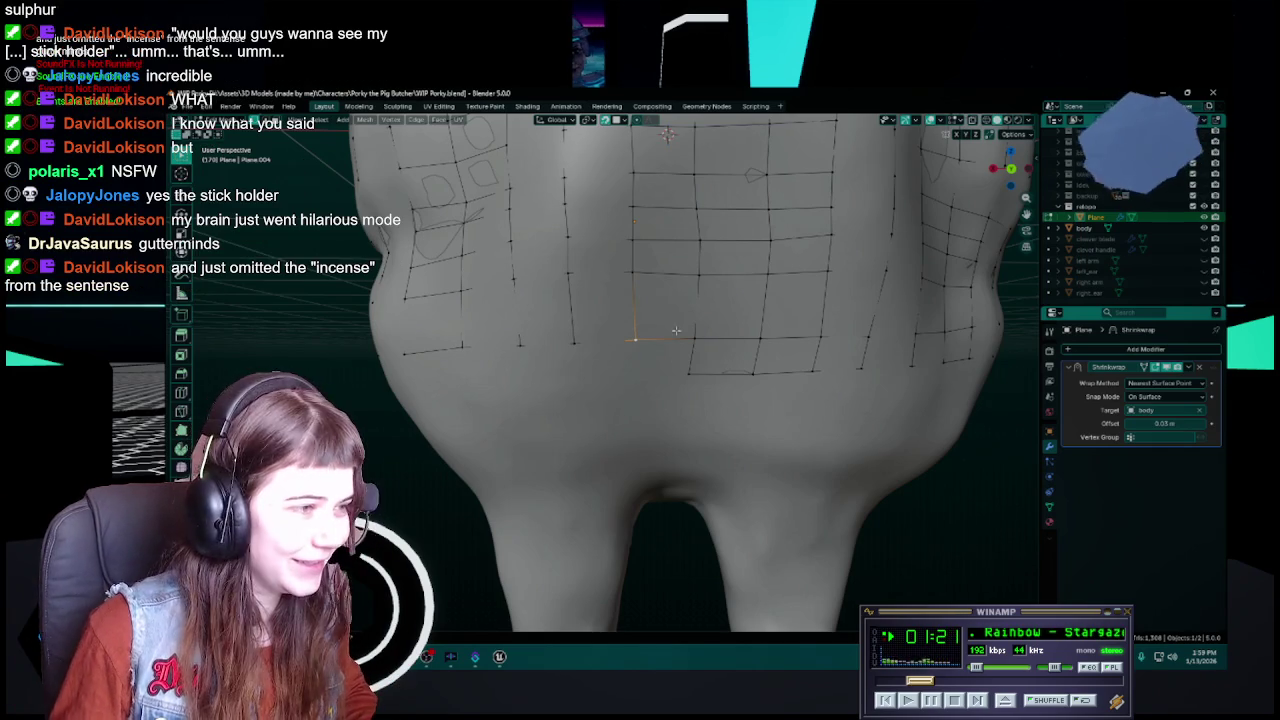
{"action": "key", "text": "ctrl+s"}
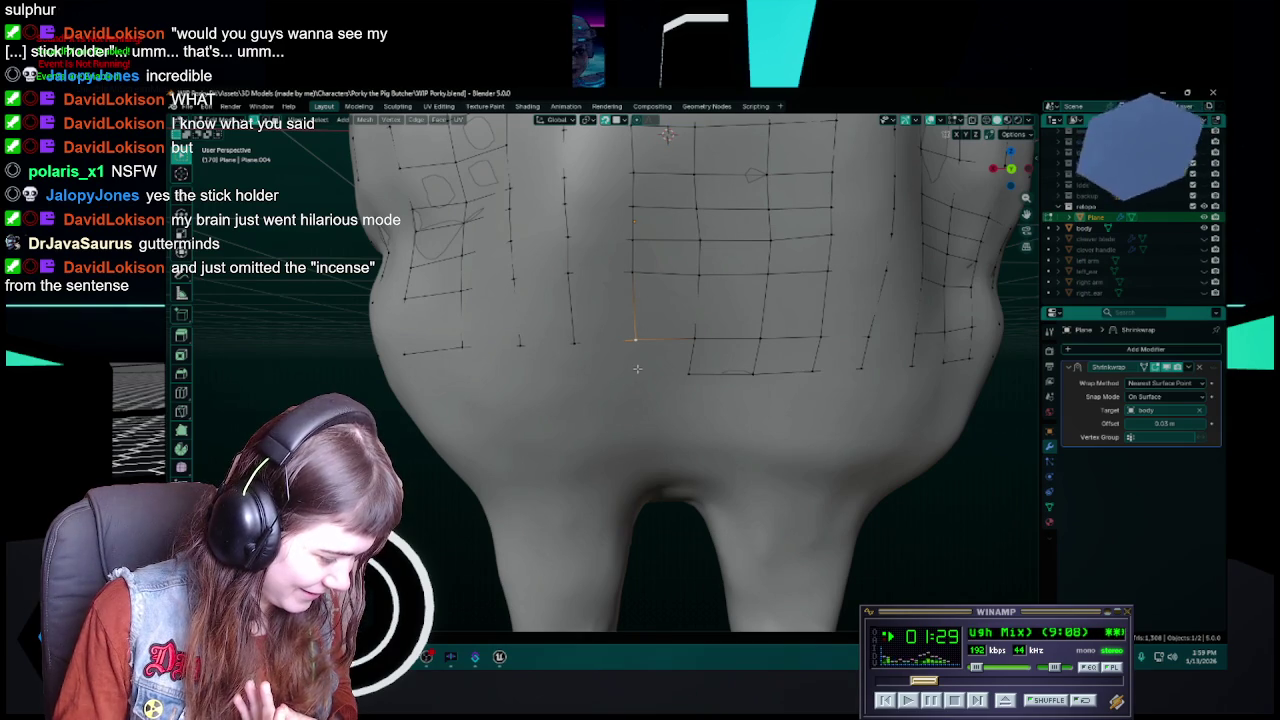
{"action": "key", "text": "ctrl+s"}
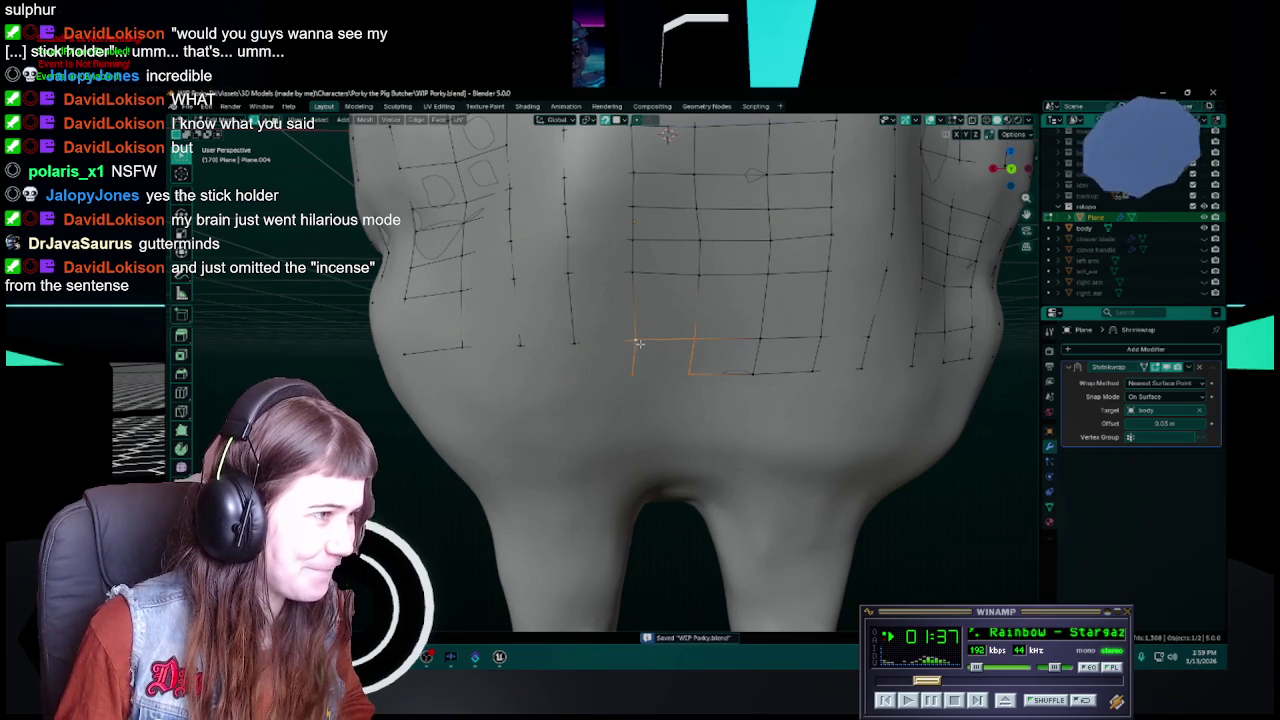
{"action": "middle_click_drag", "start_coordinate": [638, 343], "coordinate": [646, 375]}
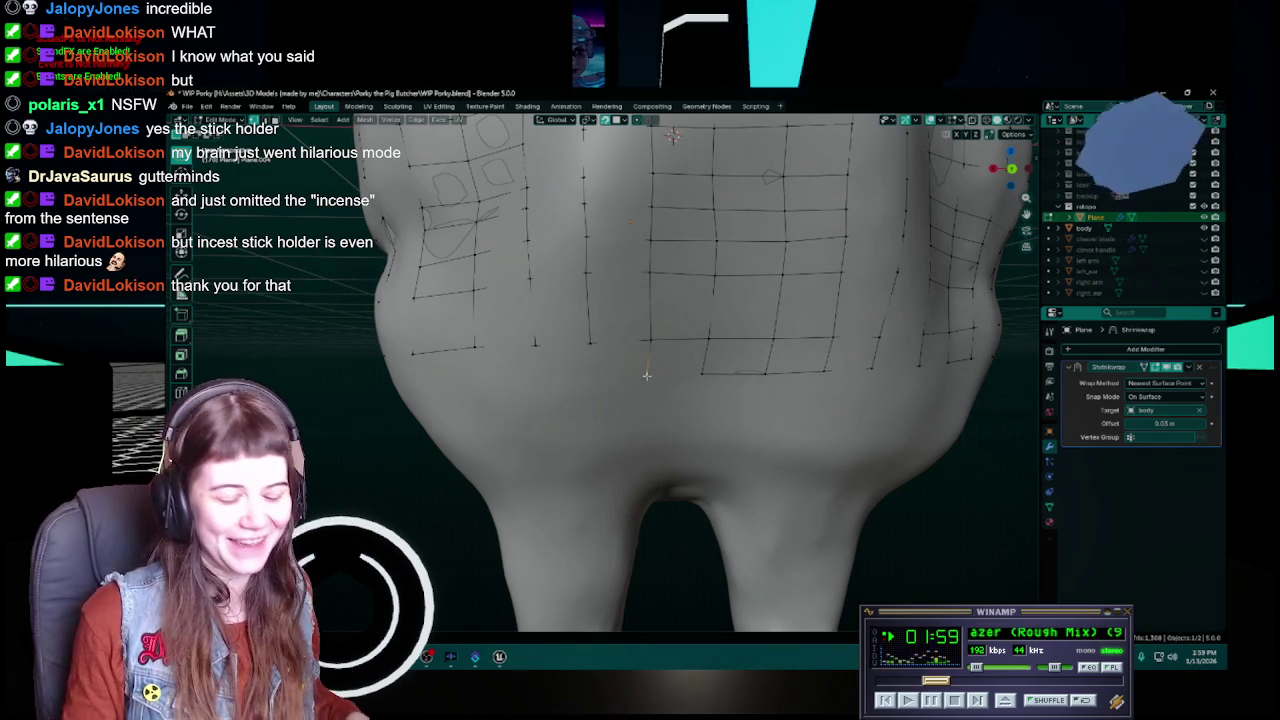
{"action": "key", "text": "ctrl+s"}
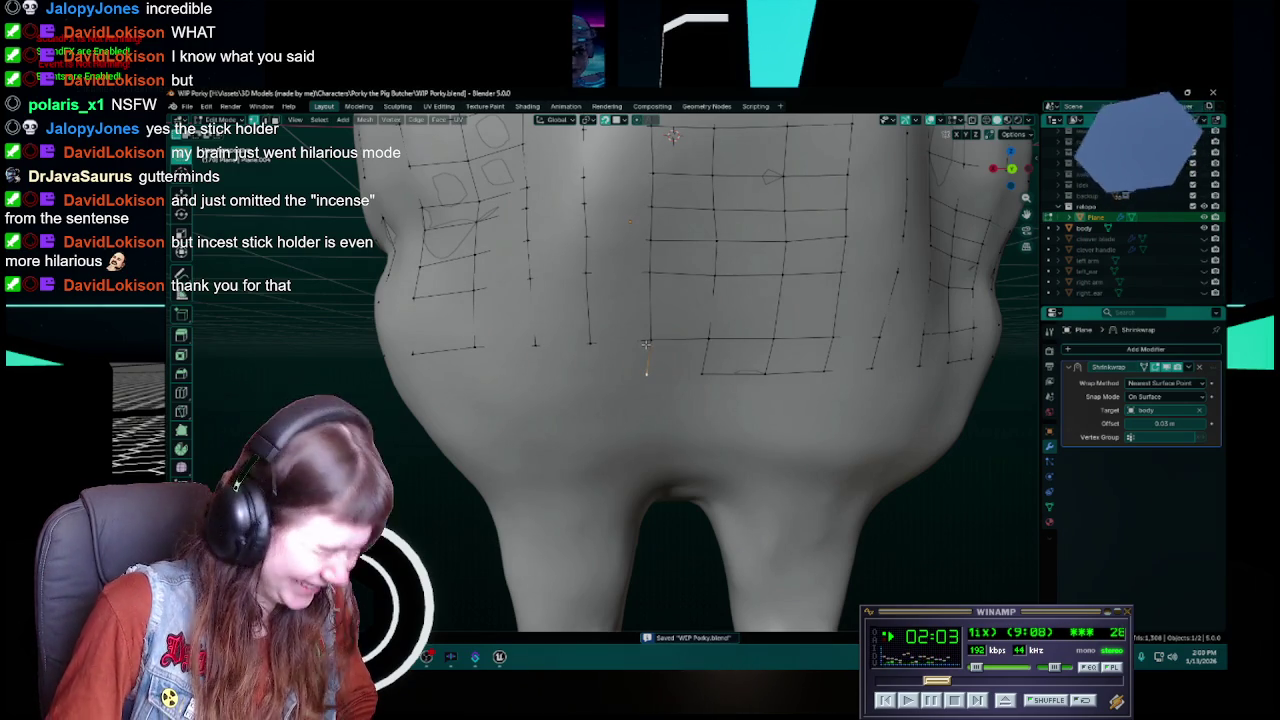
{"action": "mouse_move", "coordinate": [646, 344]}
{"action": "middle_mouse_down"}
{"action": "mouse_move", "coordinate": [657, 355]}
{"action": "mouse_move", "coordinate": [652, 340]}
{"action": "middle_mouse_up"}
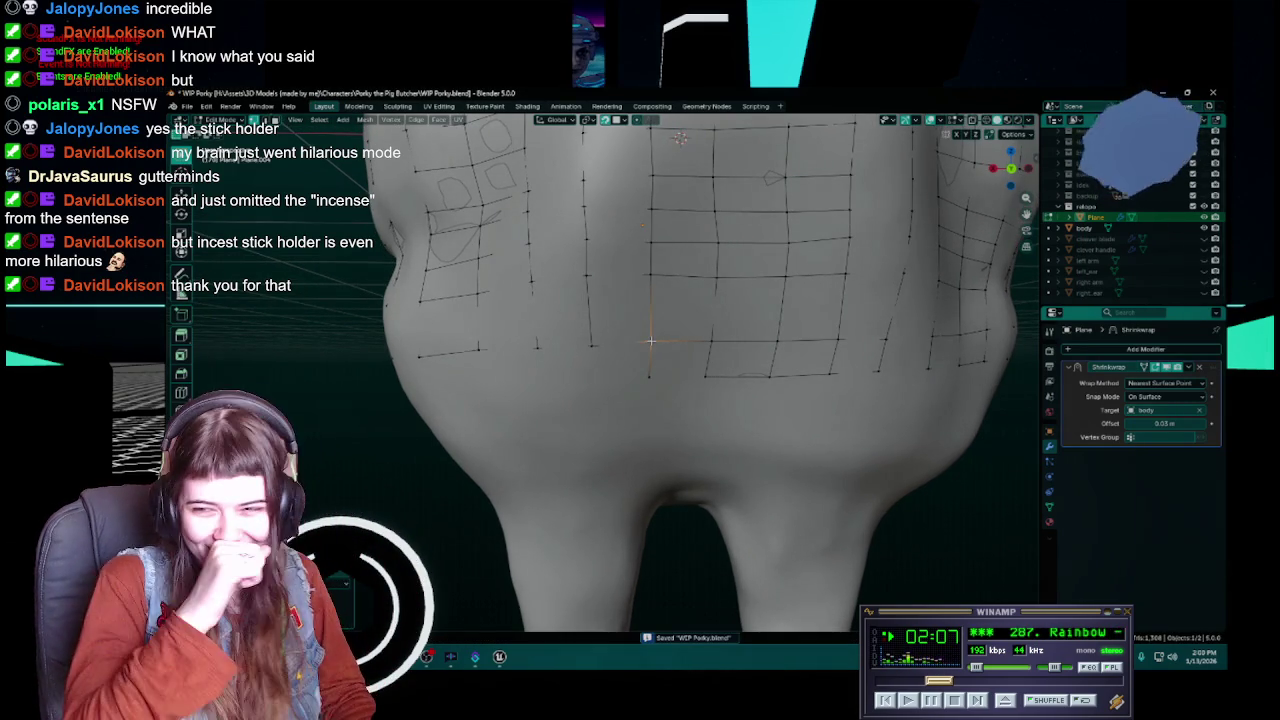
{"action": "middle_click_drag", "start_coordinate": [650, 341], "coordinate": [655, 353]}
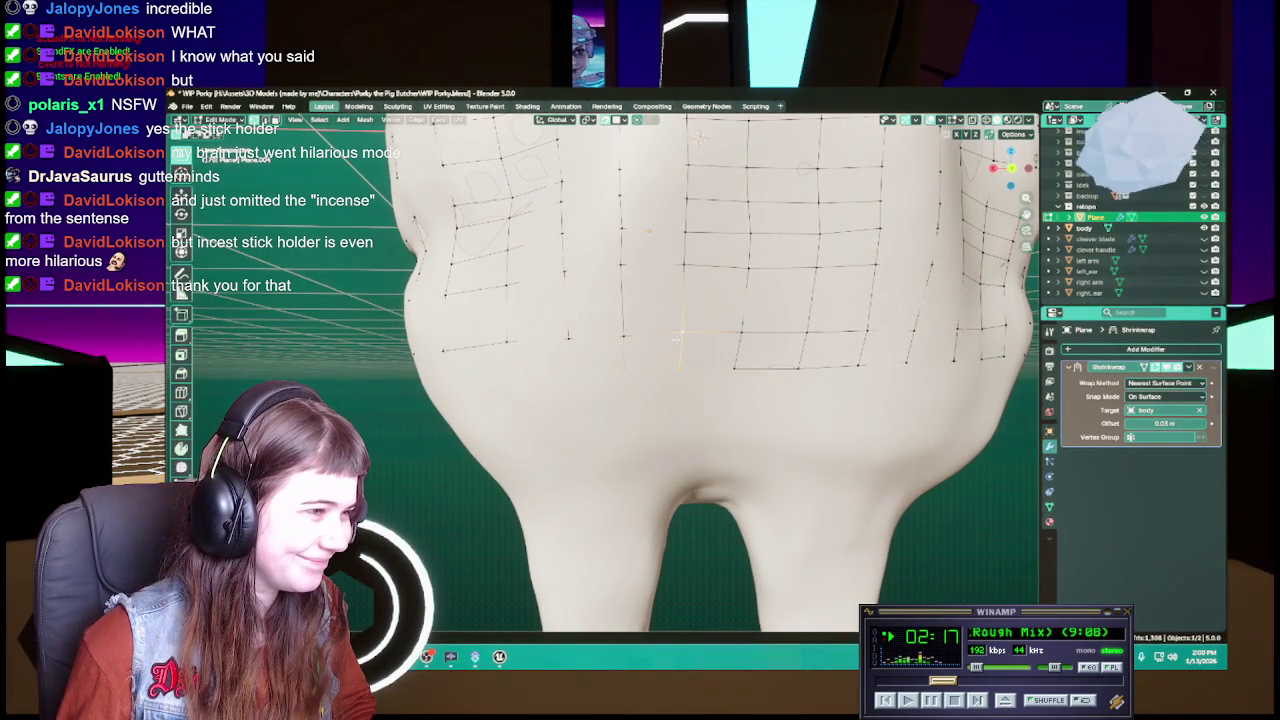
{"action": "middle_click_drag", "start_coordinate": [627, 360], "coordinate": [637, 370]}
{"action": "key", "text": "ctrl+s"}
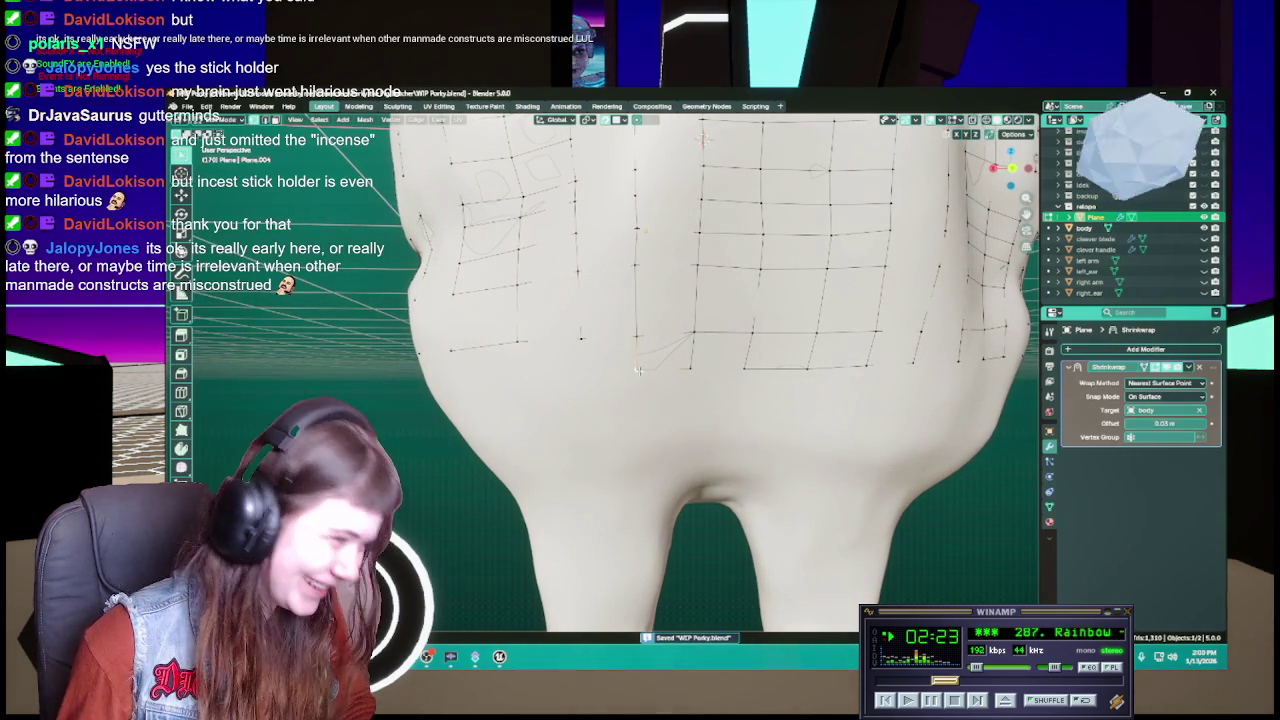
Lower the selected grid point onto the belly and save WIP Porky.blend again
{"action": "key", "text": "g"}
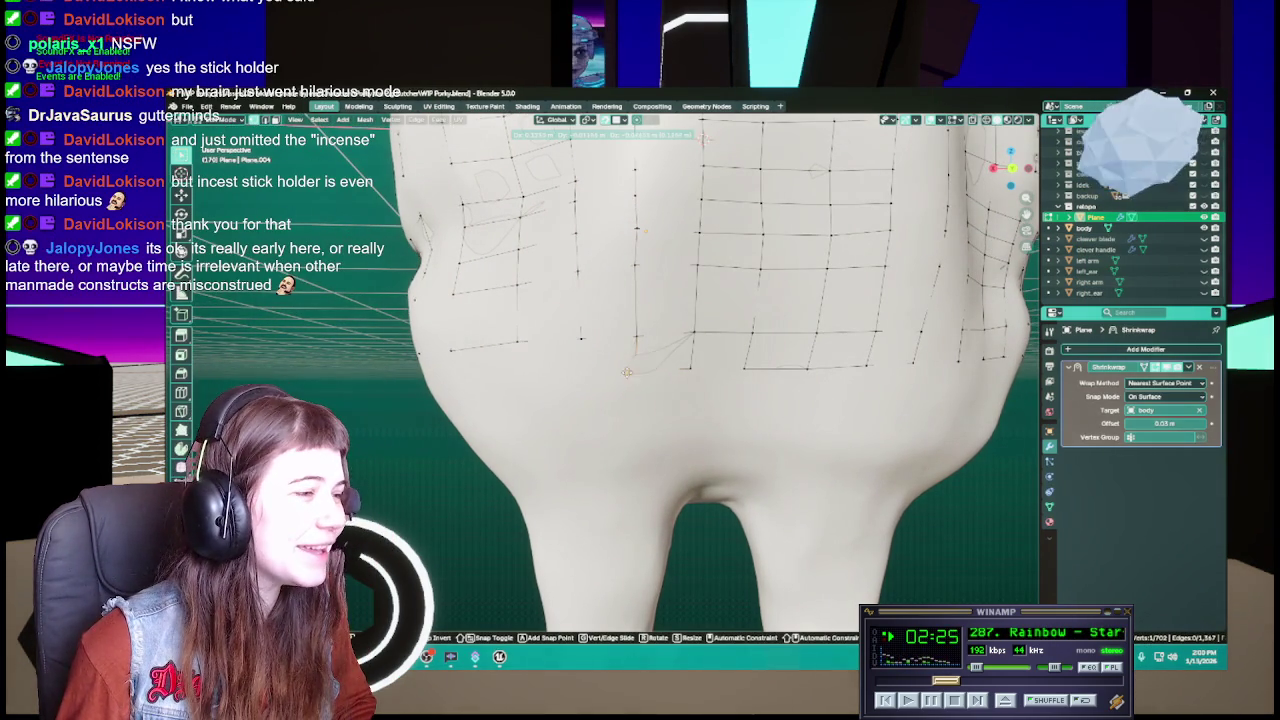
{"action": "left_click", "coordinate": [640, 376]}
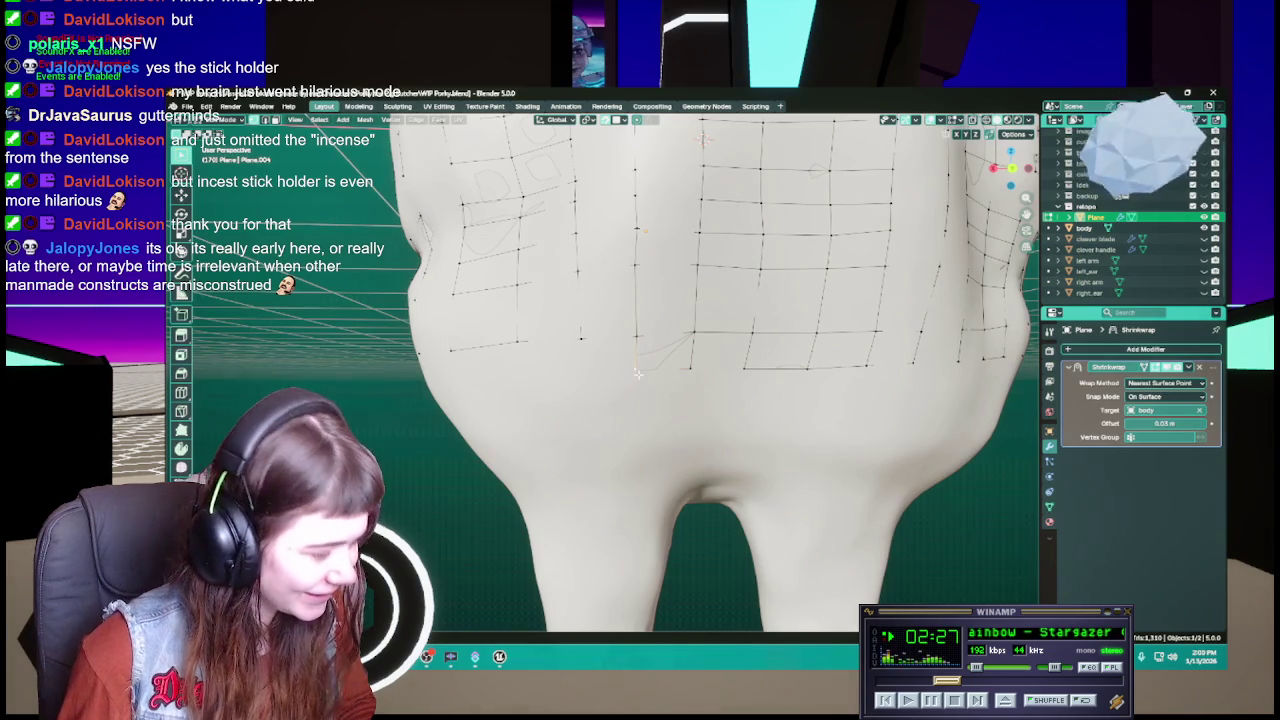
{"action": "key", "text": "g"}
{"action": "left_click", "coordinate": [634, 368]}
{"action": "mouse_move", "coordinate": [634, 368]}
{"action": "middle_mouse_down"}
{"action": "mouse_move", "coordinate": [663, 358]}
{"action": "mouse_move", "coordinate": [624, 362]}
{"action": "middle_mouse_up"}
{"action": "key", "text": "ctrl+s"}
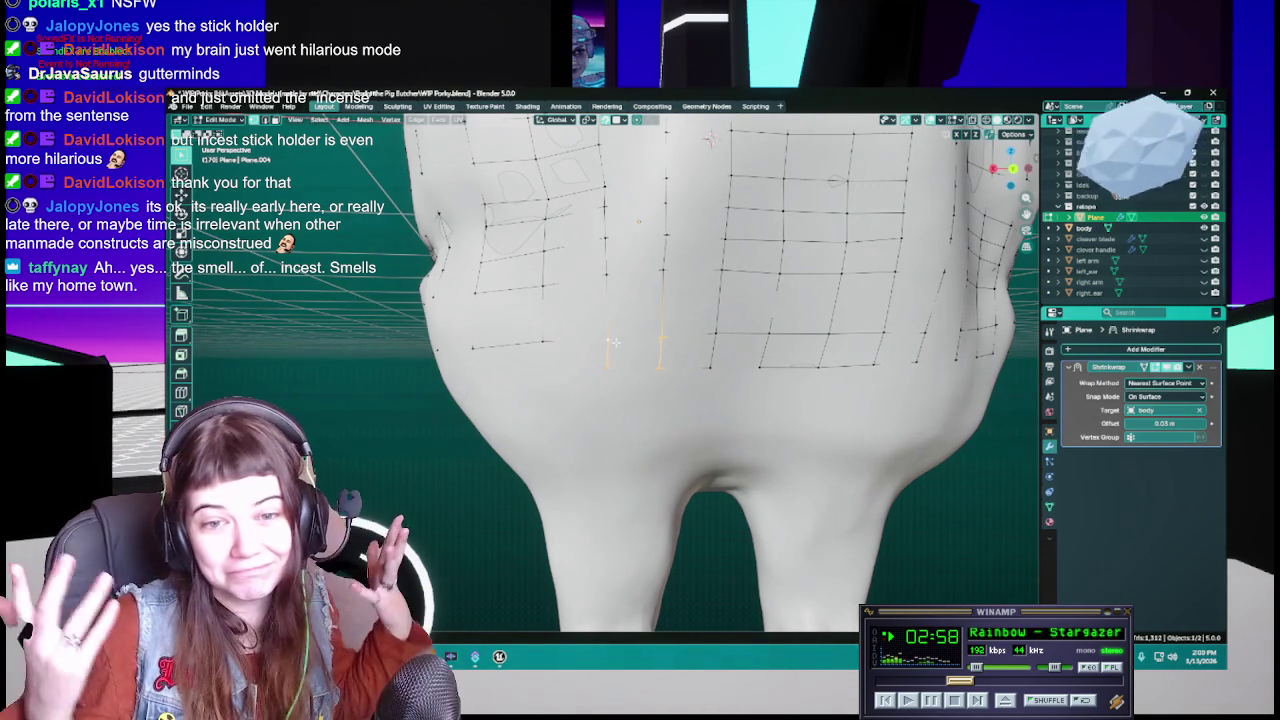
{"action": "middle_click_drag", "start_coordinate": [586, 338], "coordinate": [665, 396]}
Save, then move a vertex at the retopology grid's lower edge onto the sculpted head and save again
{"action": "key", "text": "ctrl+s"}
{"action": "left_click", "coordinate": [634, 369]}
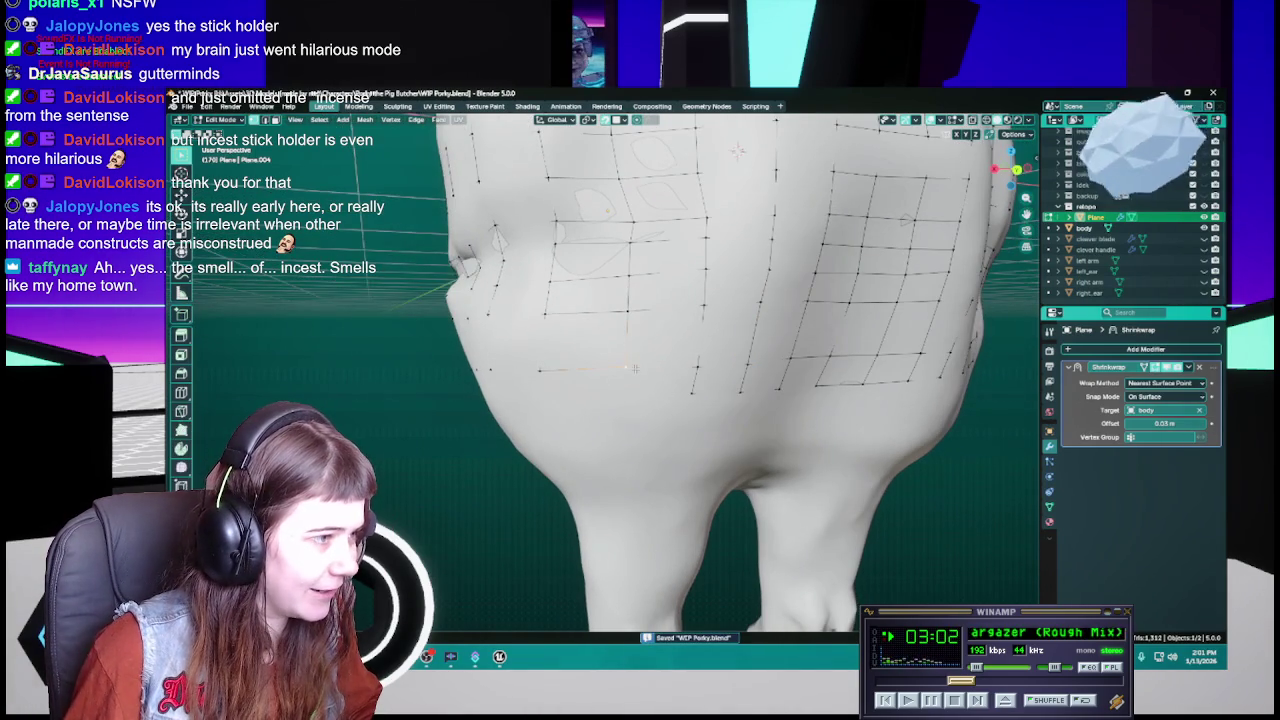
{"action": "left_click", "coordinate": [698, 366]}
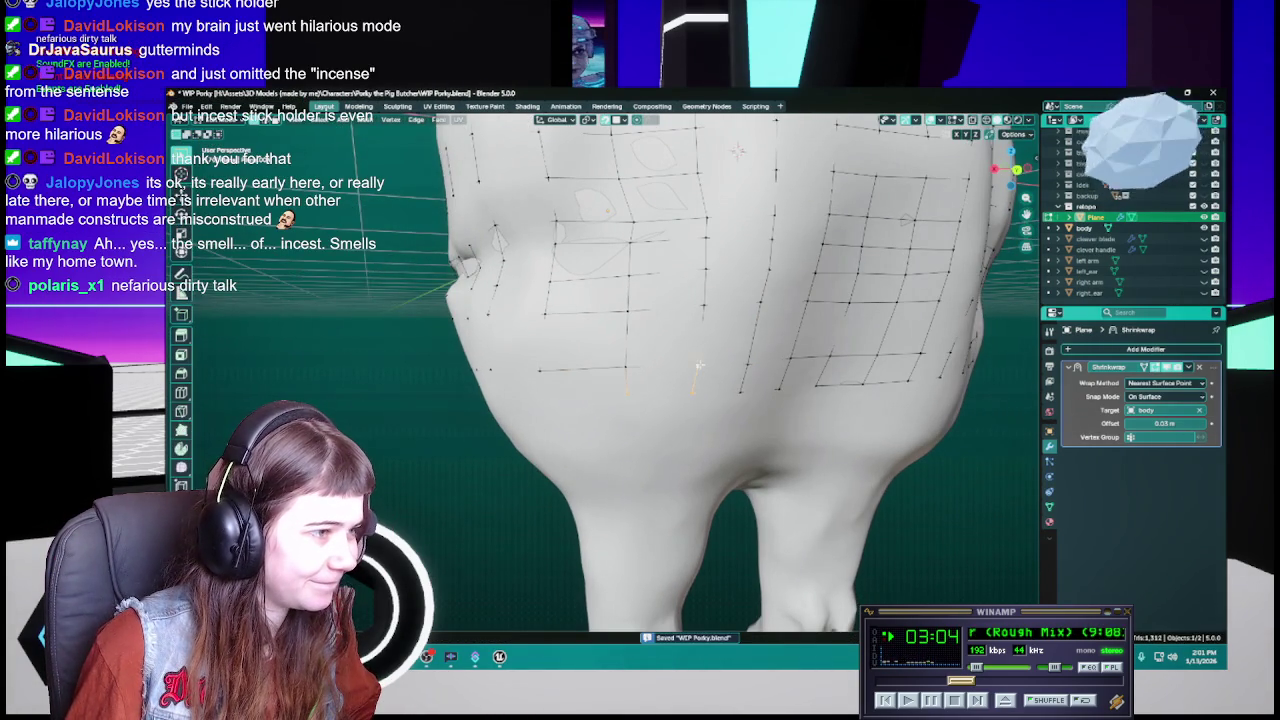
{"action": "mouse_move", "coordinate": [713, 410]}
{"action": "middle_mouse_down"}
{"action": "mouse_move", "coordinate": [640, 374]}
{"action": "mouse_move", "coordinate": [632, 351]}
{"action": "middle_mouse_up"}
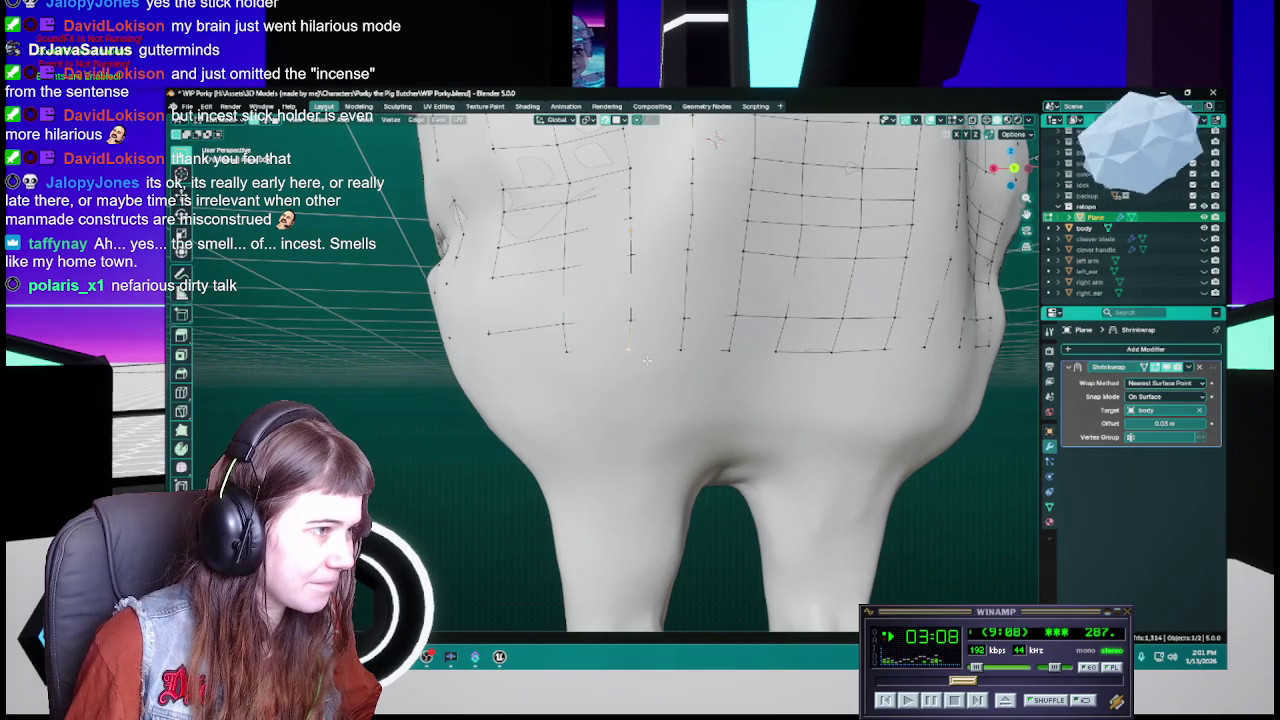
{"action": "key", "text": "g"}
{"action": "left_click", "coordinate": [626, 353]}
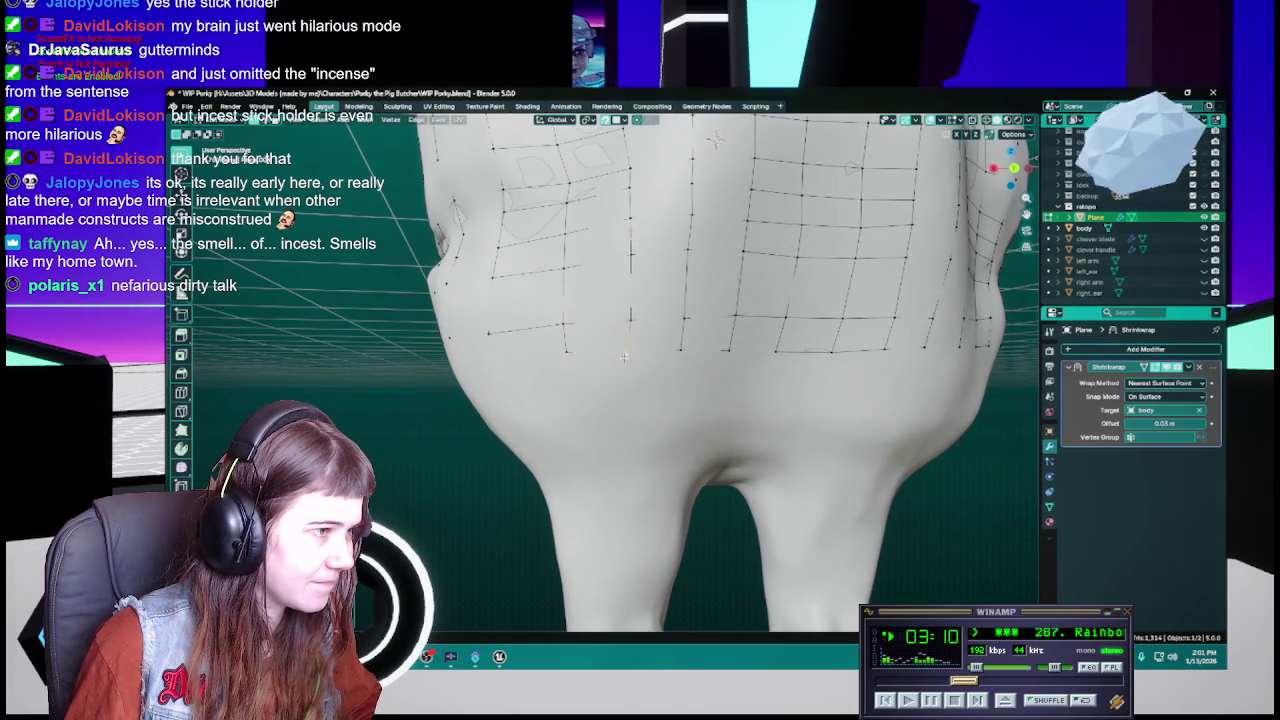
{"action": "mouse_move", "coordinate": [626, 353]}
{"action": "middle_mouse_down"}
{"action": "mouse_move", "coordinate": [652, 363]}
{"action": "mouse_move", "coordinate": [698, 350]}
{"action": "middle_mouse_up"}
{"action": "key", "text": "ctrl+s"}
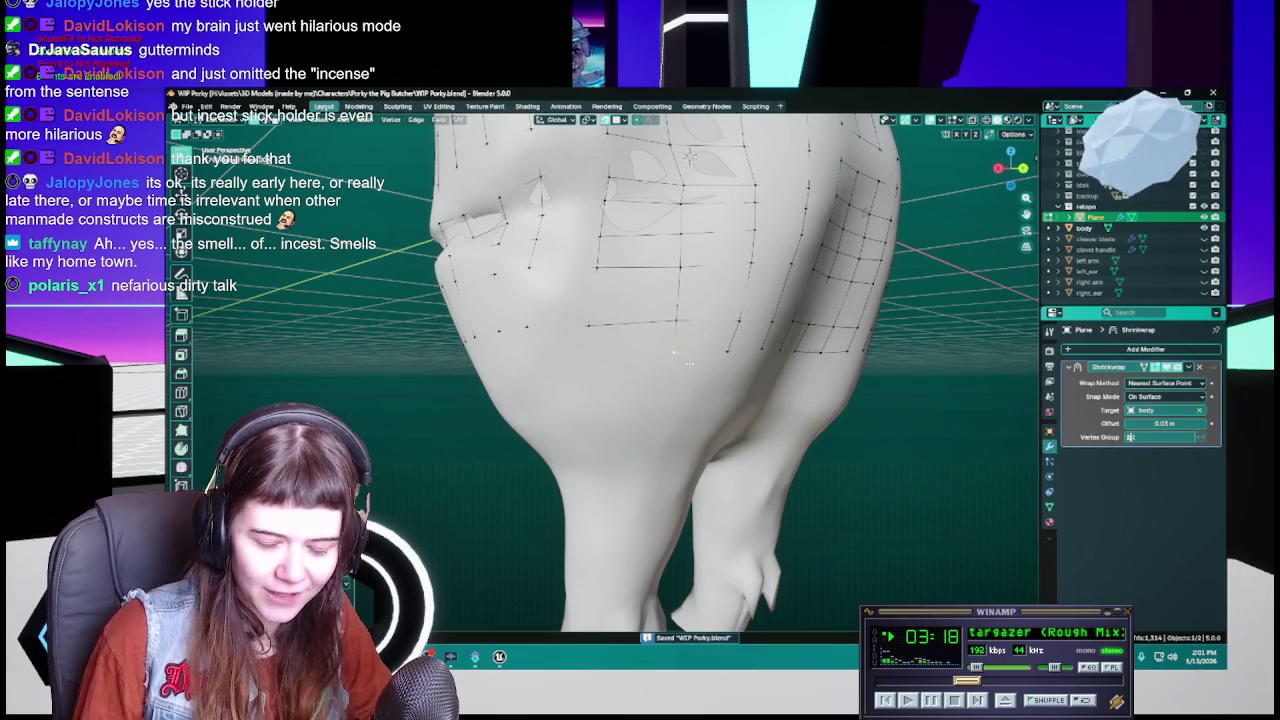
Move a retopology vertex on the jaw onto the sculpt surface and save
{"action": "middle_click_drag", "start_coordinate": [660, 364], "coordinate": [698, 346]}
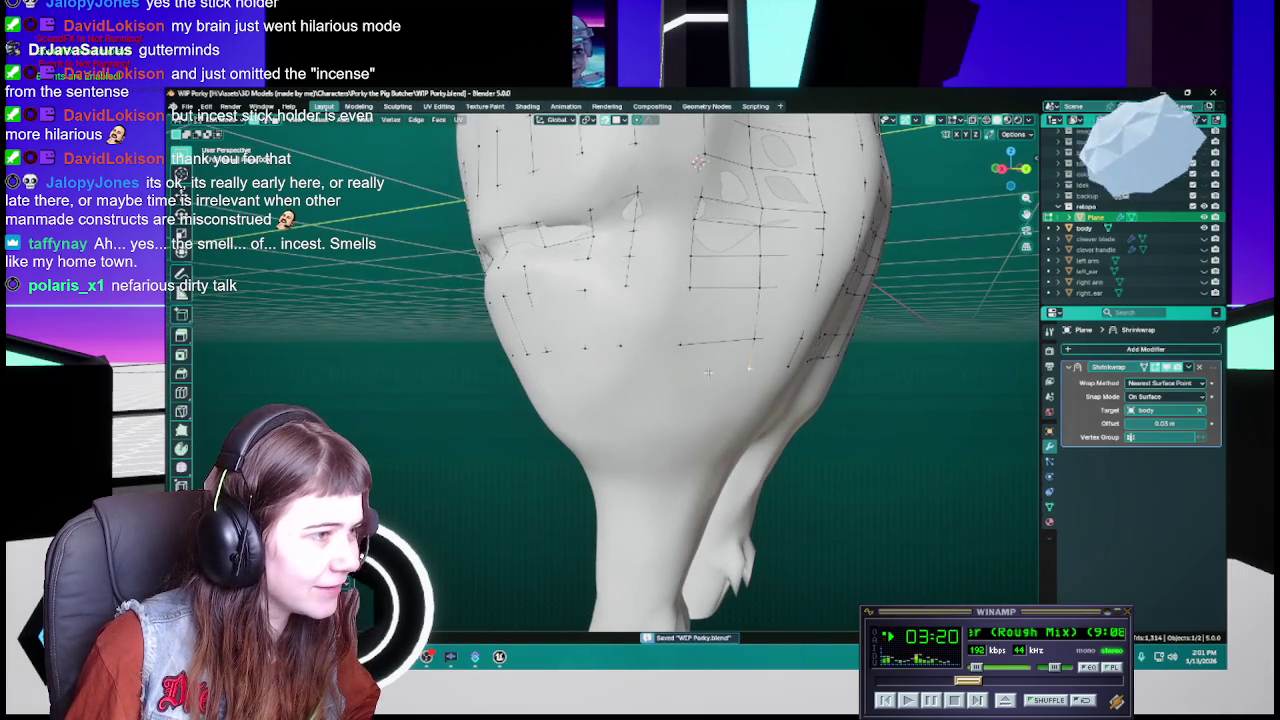
{"action": "left_click", "coordinate": [667, 320]}
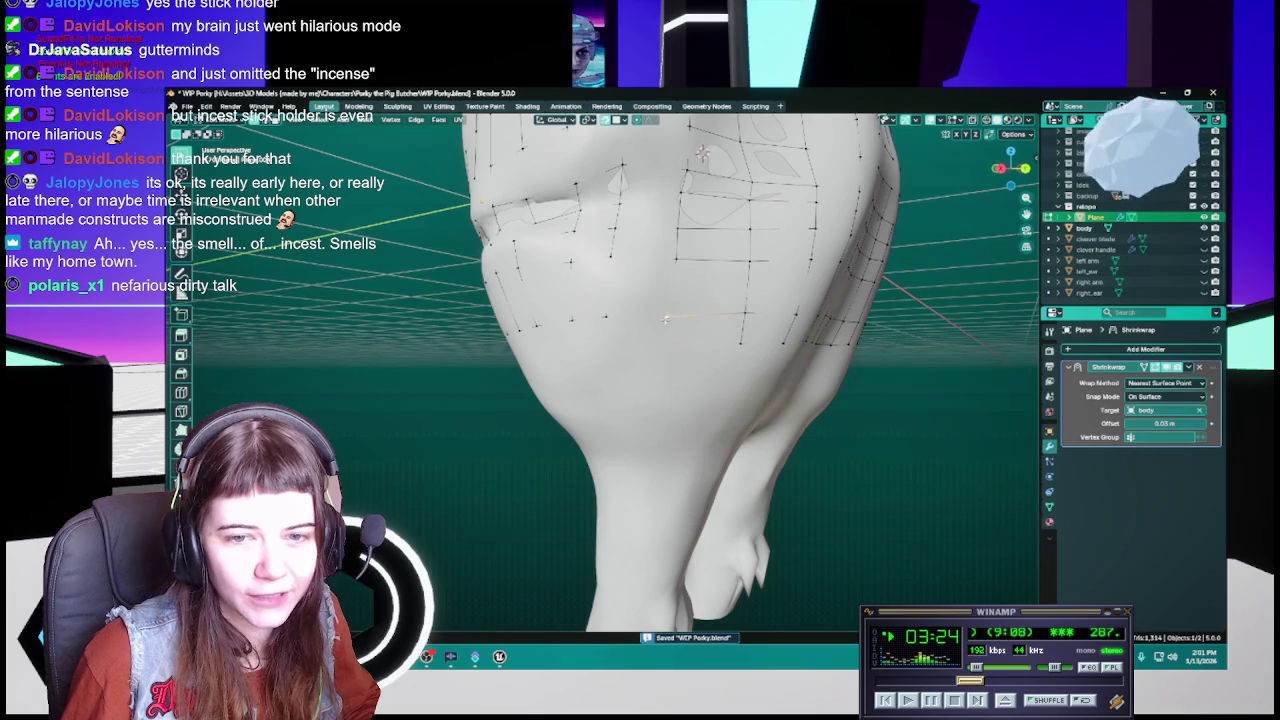
{"action": "key", "text": "g"}
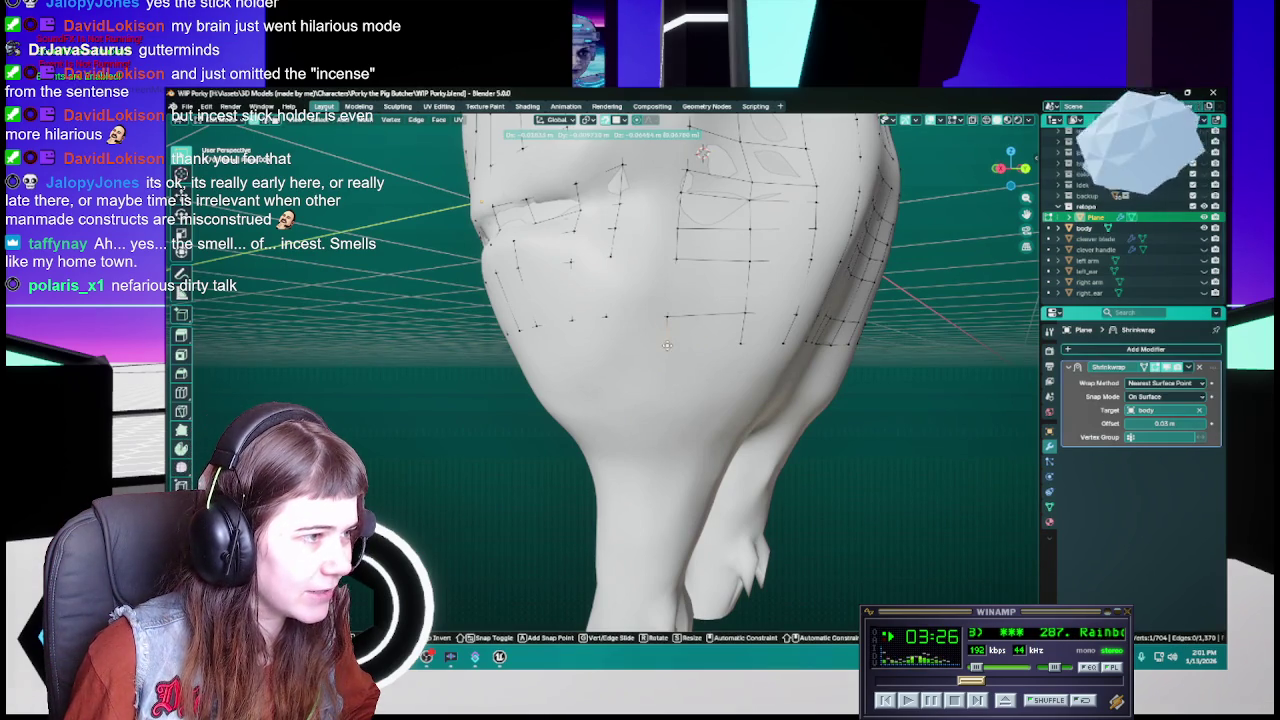
{"action": "left_click", "coordinate": [665, 347]}
{"action": "key", "text": "ctrl+s"}
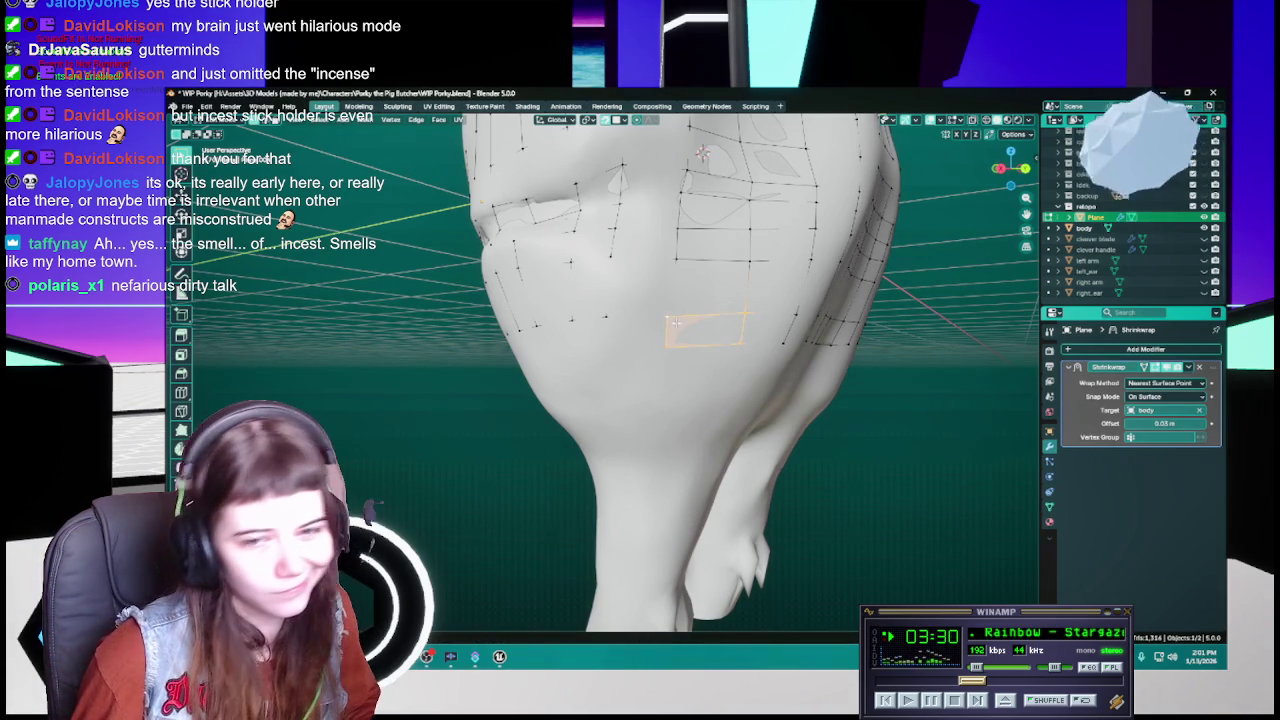
Place another vertex on the jaw surface, select a lower mesh edge, and save
{"action": "mouse_move", "coordinate": [675, 322]}
{"action": "middle_mouse_down"}
{"action": "mouse_move", "coordinate": [725, 350]}
{"action": "mouse_move", "coordinate": [672, 356]}
{"action": "middle_mouse_up"}
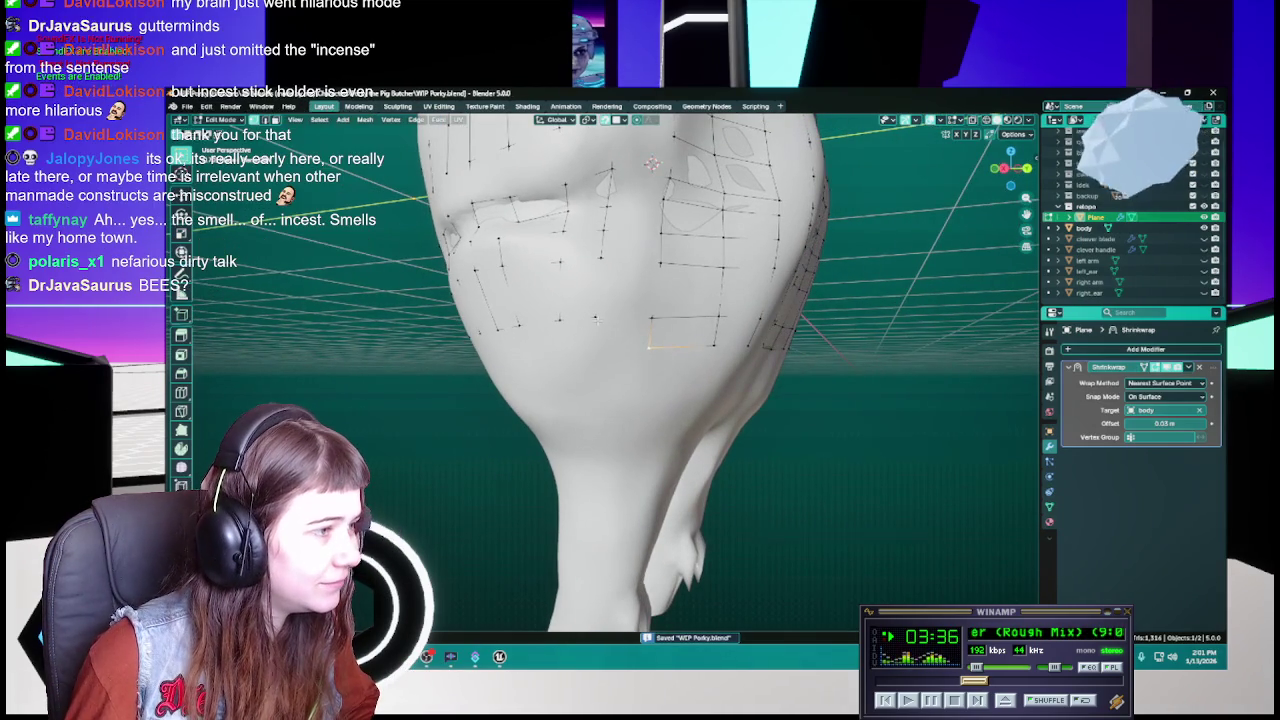
{"action": "key", "text": "g"}
{"action": "left_click", "coordinate": [595, 349]}
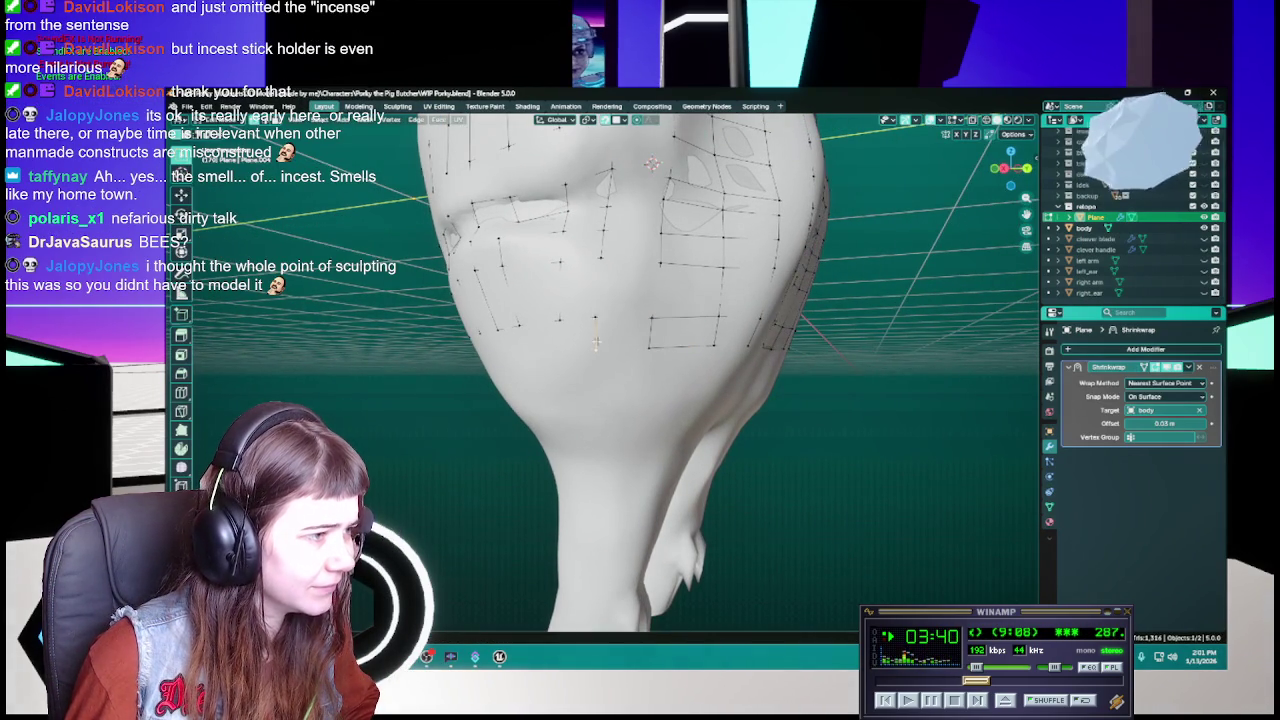
{"action": "left_click", "coordinate": [650, 349]}
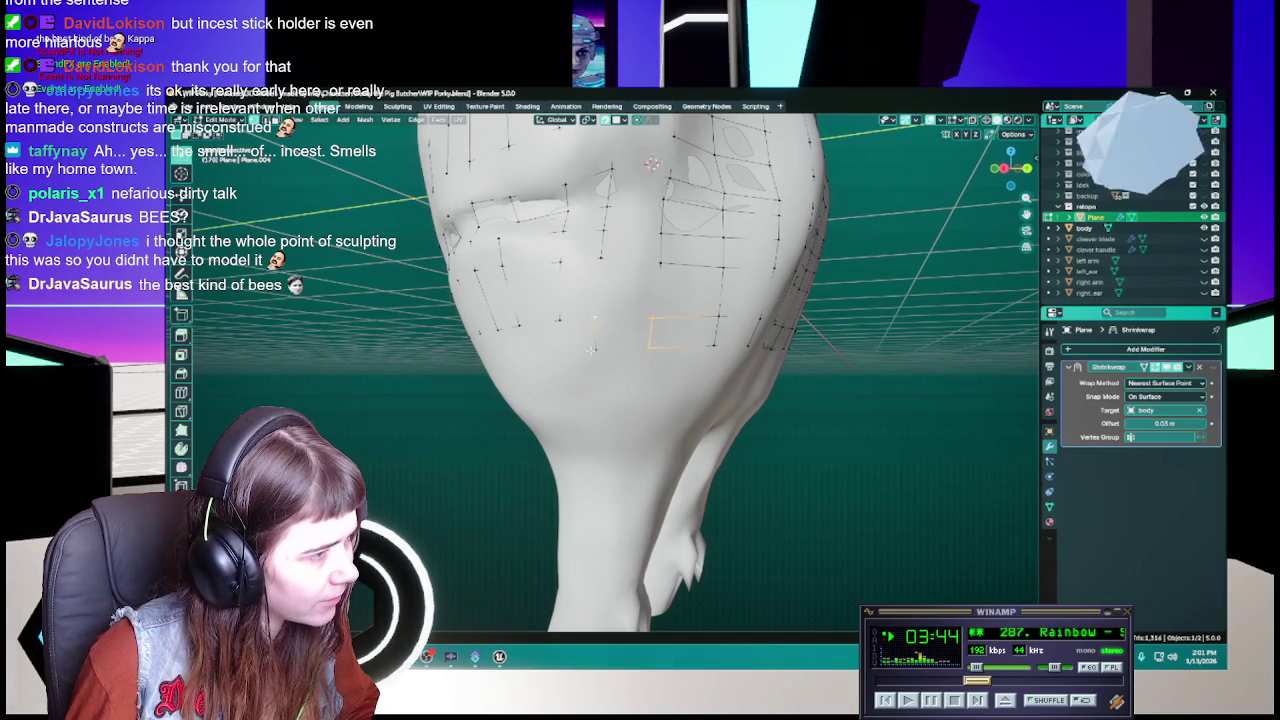
{"action": "key", "text": "ctrl+s"}
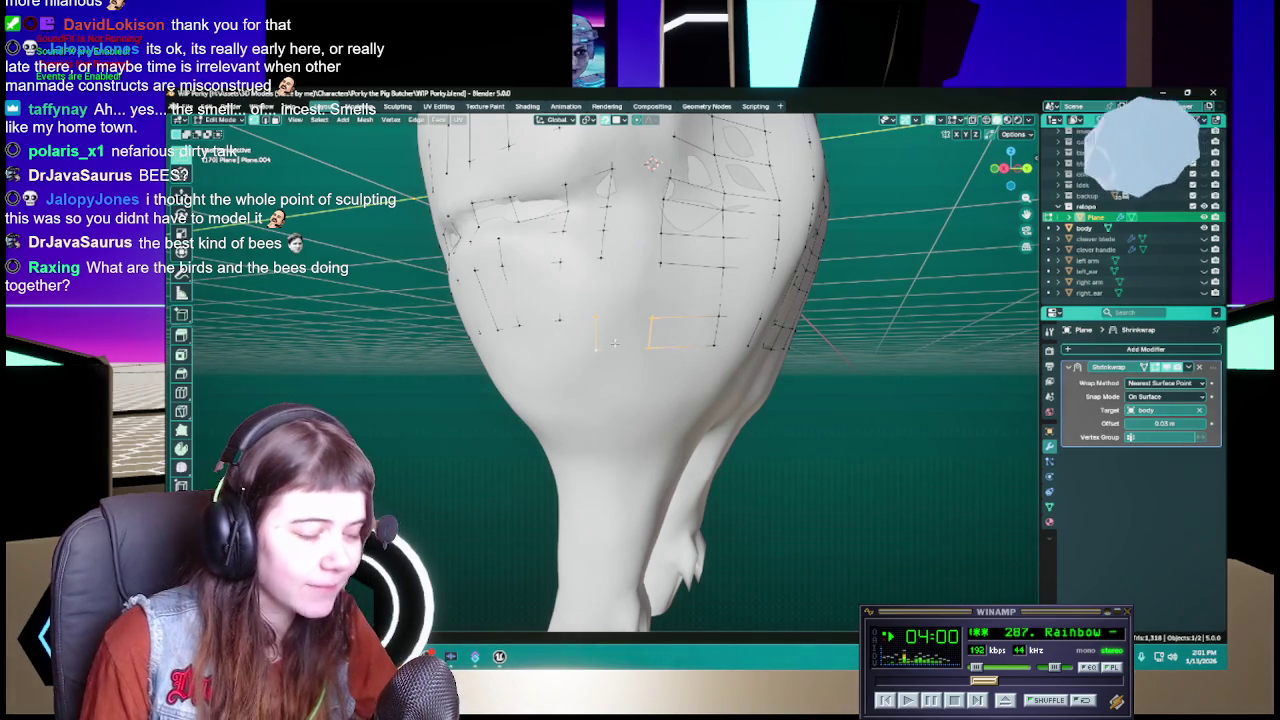
{"action": "scroll", "coordinate": [622, 348], "scroll_direction": "down", "scroll_amount": 8}
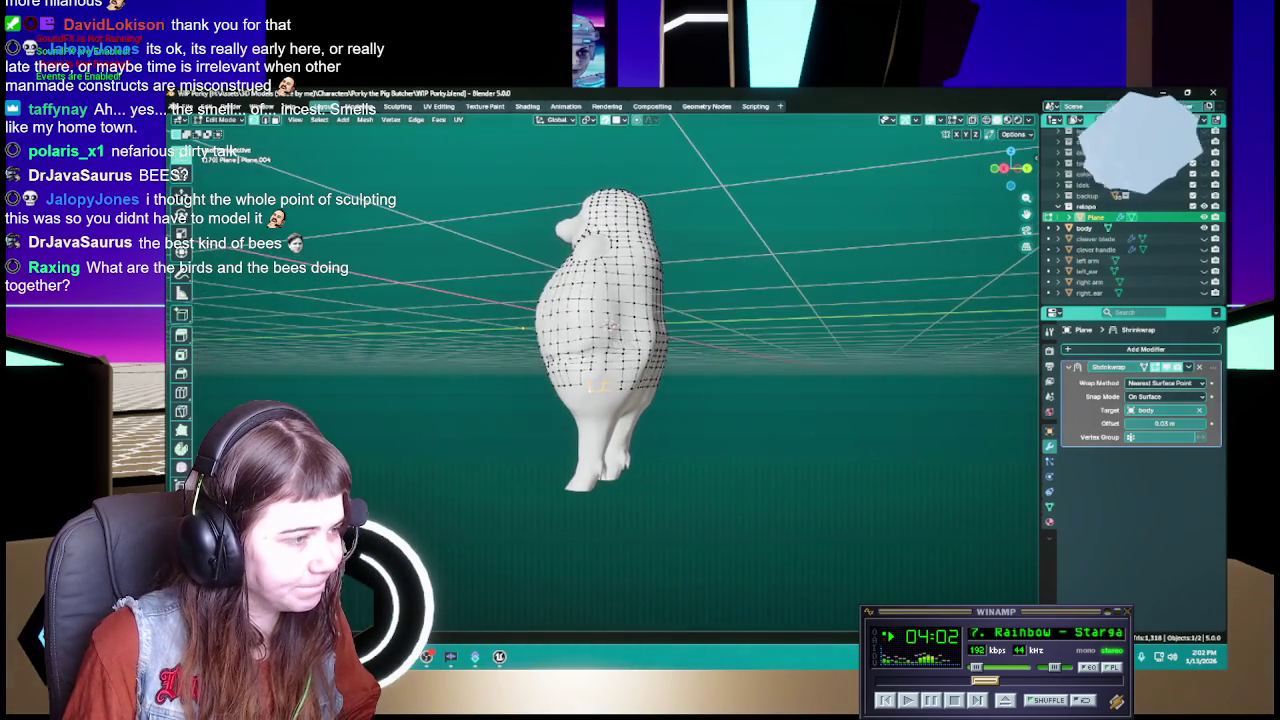
{"action": "scroll", "coordinate": [615, 345], "scroll_direction": "up", "scroll_amount": 2}
{"action": "scroll", "coordinate": [600, 341], "scroll_direction": "up", "scroll_amount": 2}
{"action": "scroll", "coordinate": [612, 340], "scroll_direction": "up", "scroll_amount": 2}
{"action": "scroll", "coordinate": [618, 300], "scroll_direction": "up", "scroll_amount": 2}
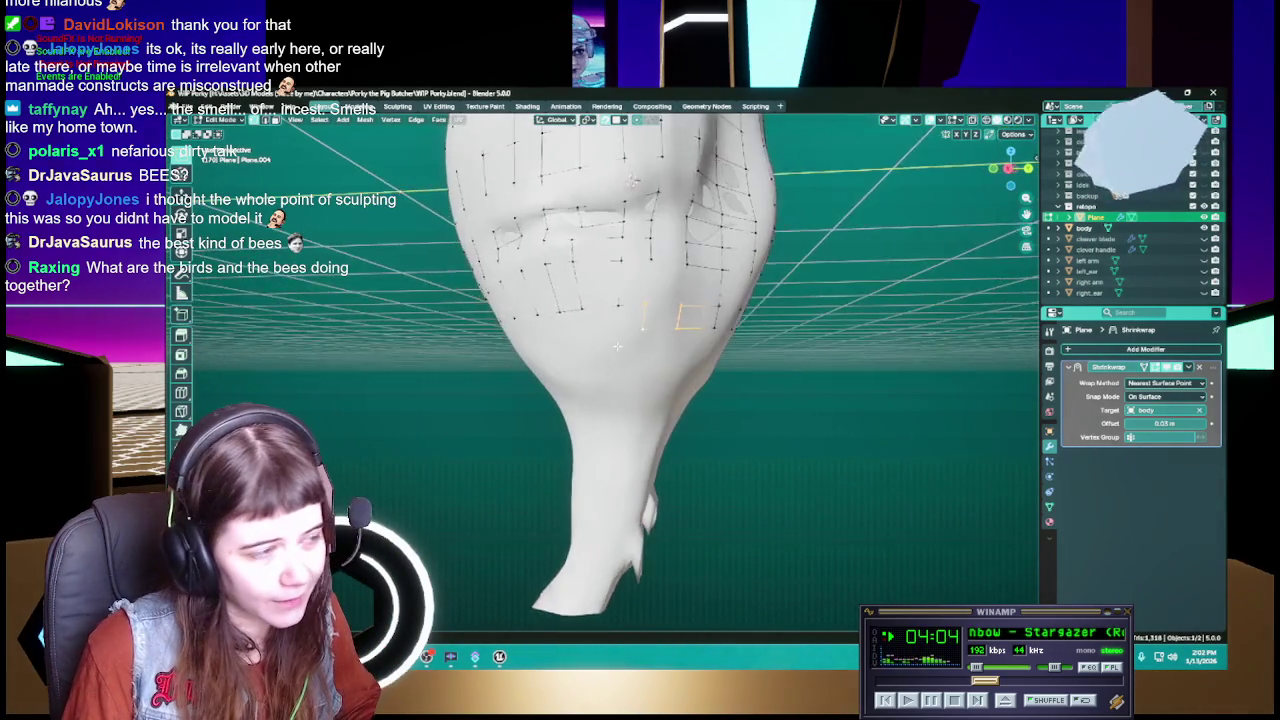
{"action": "scroll", "coordinate": [625, 265], "scroll_direction": "up", "scroll_amount": 2}
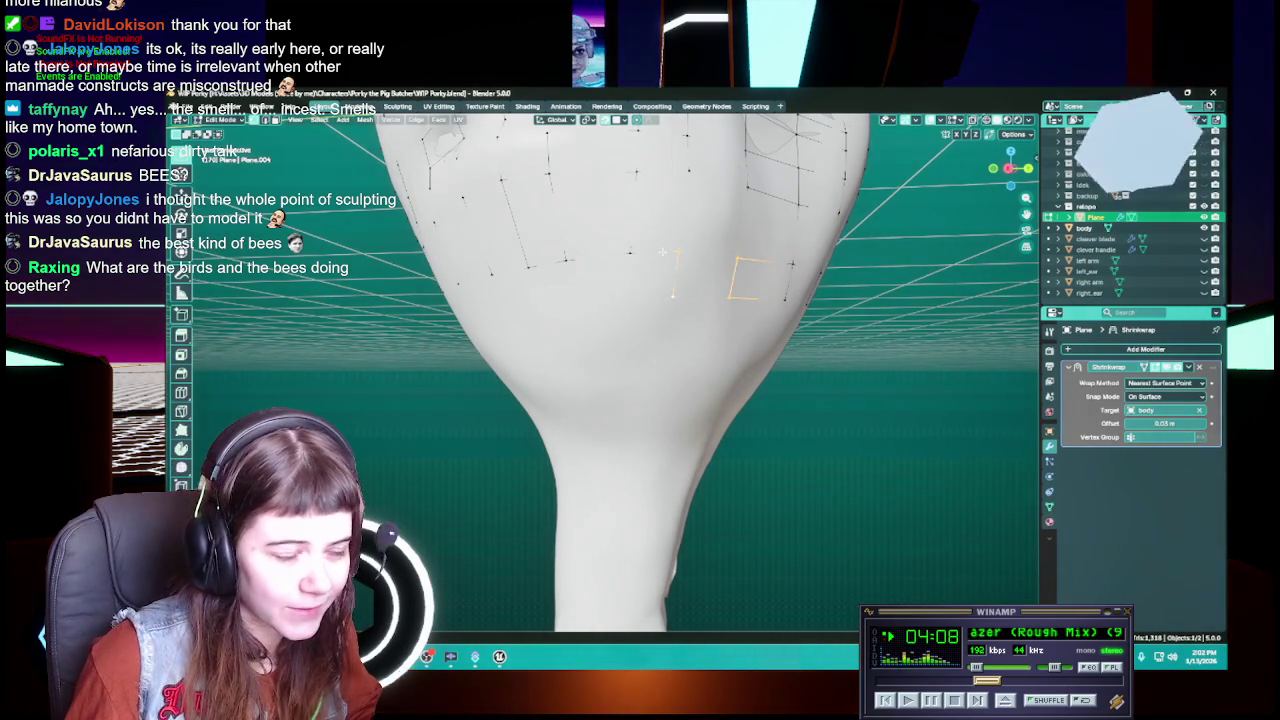
{"action": "mouse_move", "coordinate": [628, 258]}
{"action": "middle_mouse_down"}
{"action": "mouse_move", "coordinate": [608, 293]}
{"action": "mouse_move", "coordinate": [662, 321]}
{"action": "mouse_move", "coordinate": [610, 330]}
{"action": "middle_mouse_up"}
{"action": "key", "text": "ctrl+s"}
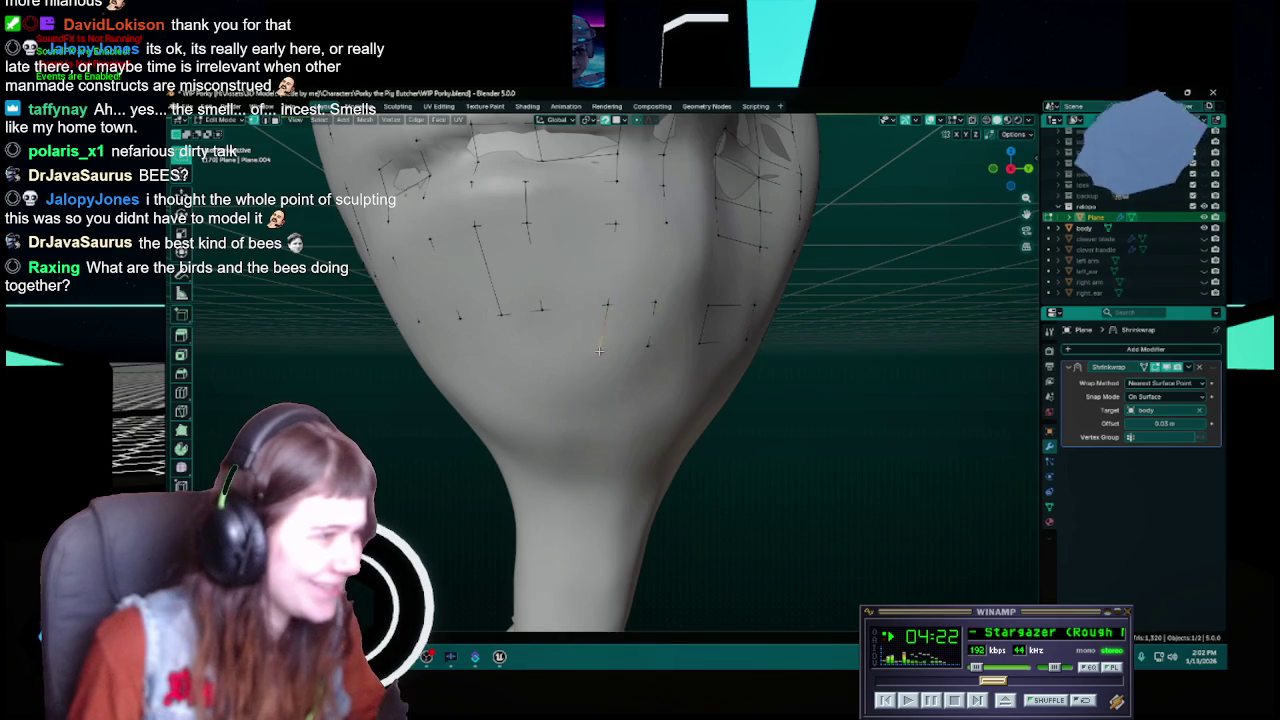
Move a vertex under the chin into place, then check it from several angles and save
{"action": "key", "text": "g"}
{"action": "left_click", "coordinate": [600, 346]}
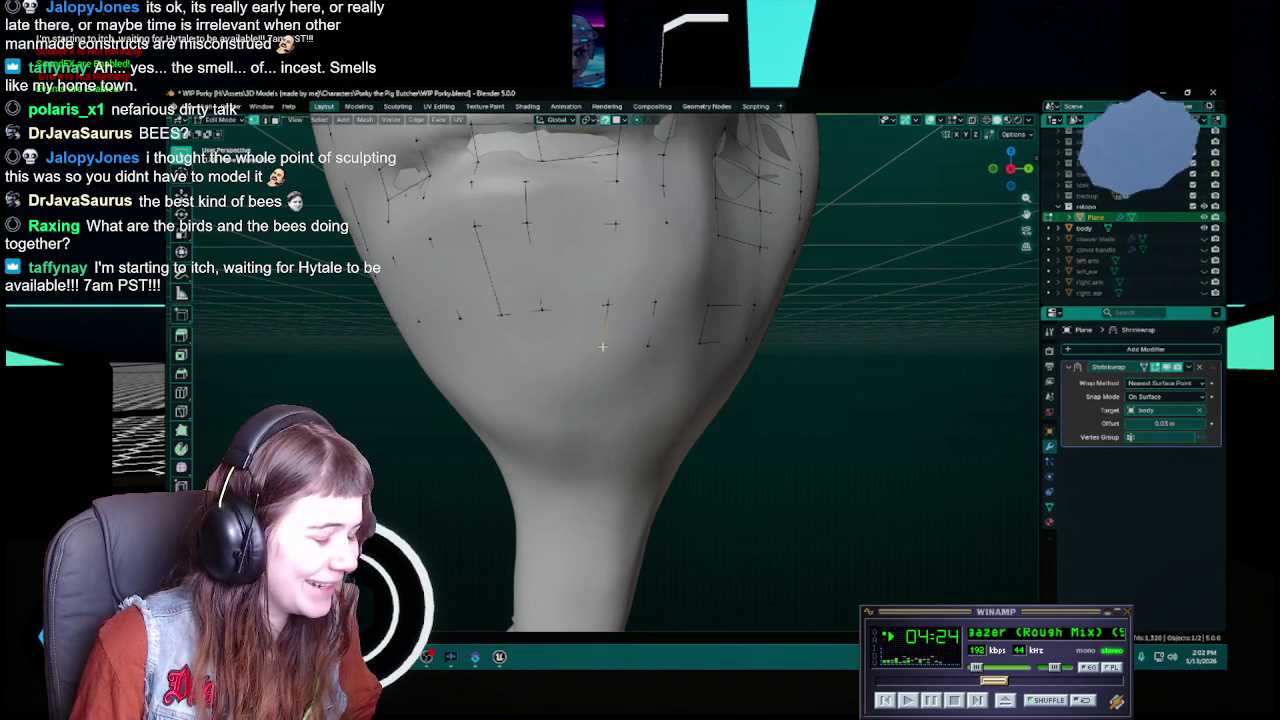
{"action": "key", "text": "ctrl+s"}
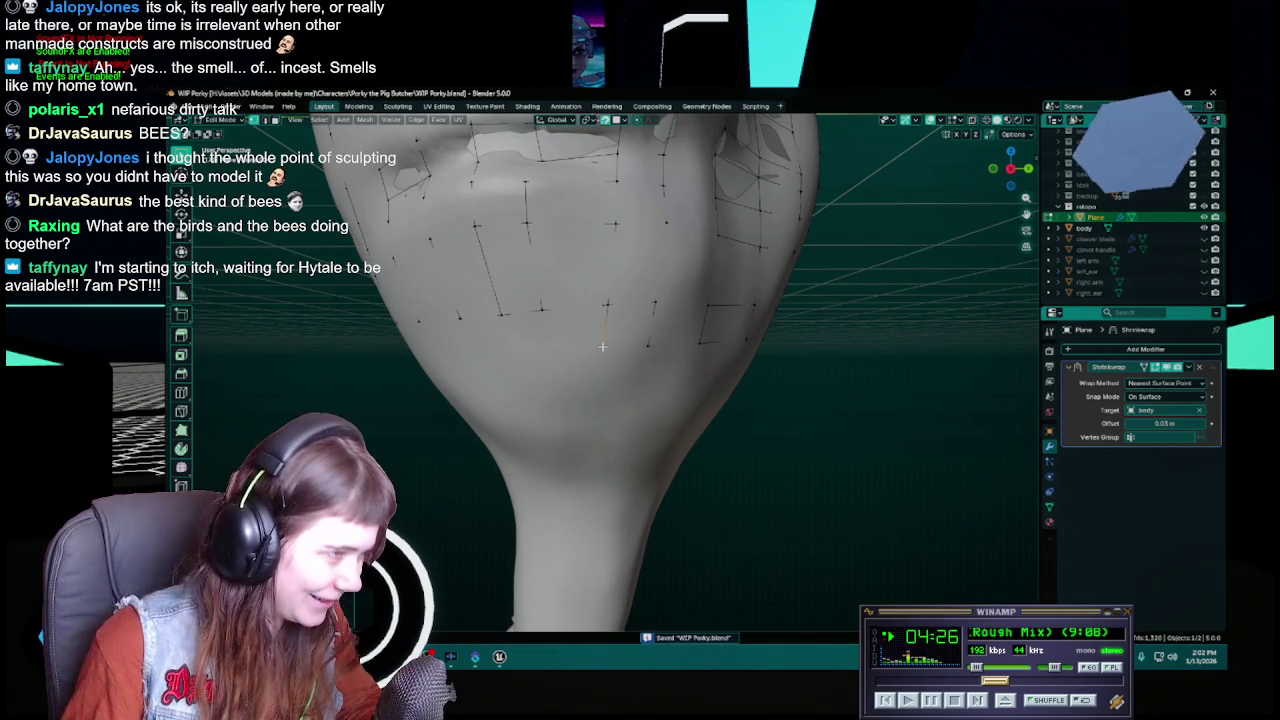
{"action": "middle_click_drag", "start_coordinate": [602, 346], "coordinate": [607, 346]}
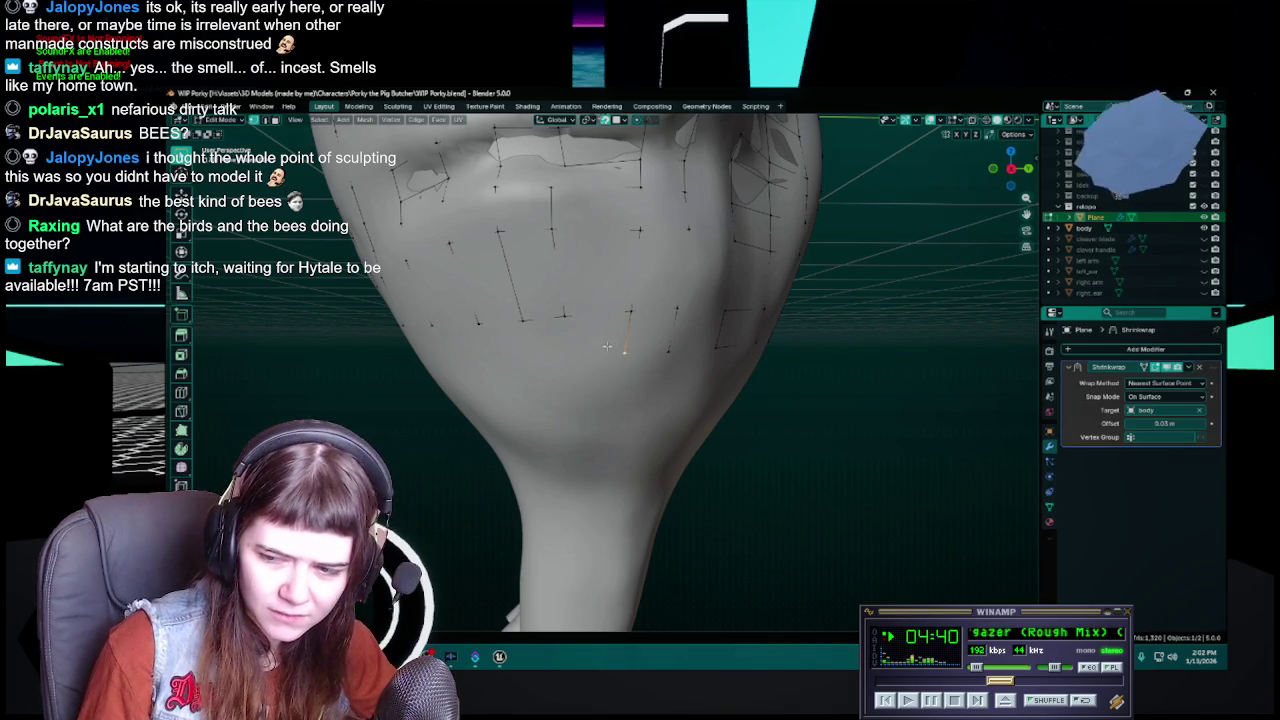
{"action": "mouse_move", "coordinate": [607, 346]}
{"action": "middle_mouse_down"}
{"action": "mouse_move", "coordinate": [594, 340]}
{"action": "mouse_move", "coordinate": [616, 318]}
{"action": "middle_mouse_up"}
{"action": "key", "text": "ctrl+s"}
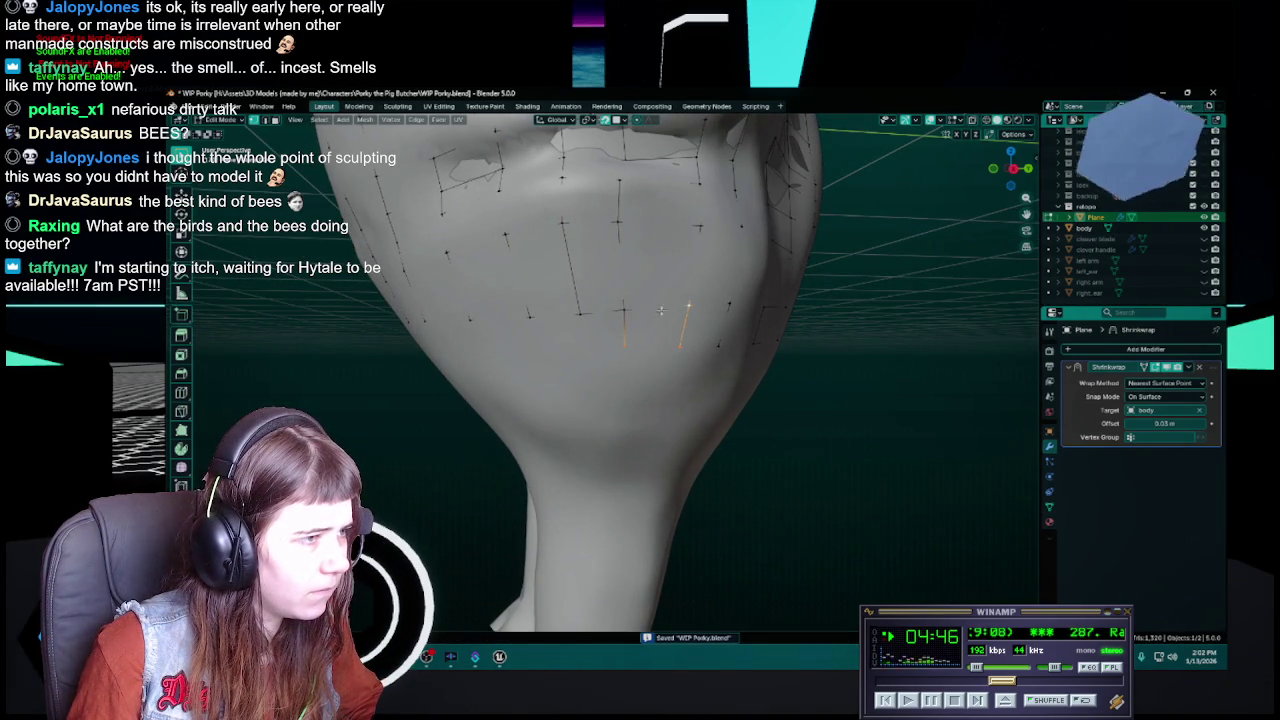
{"action": "middle_click_drag", "start_coordinate": [632, 328], "coordinate": [636, 330]}
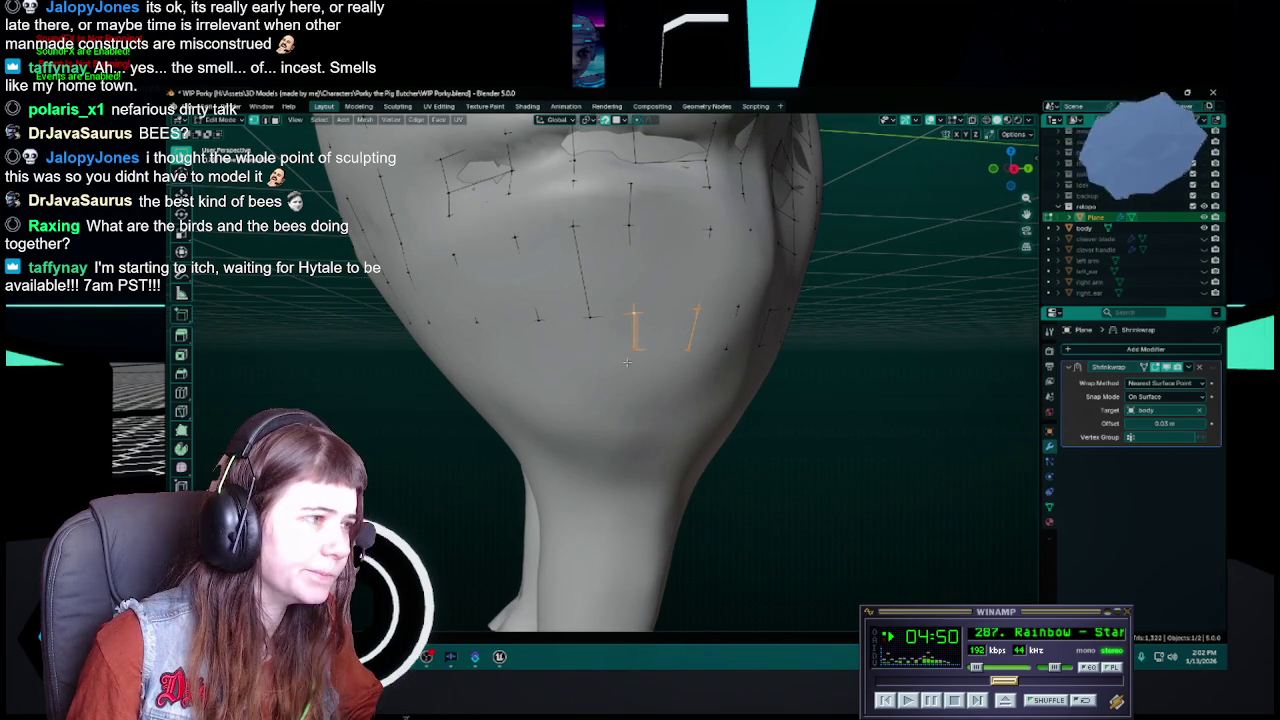
{"action": "mouse_move", "coordinate": [634, 349]}
{"action": "middle_mouse_down"}
{"action": "mouse_move", "coordinate": [651, 357]}
{"action": "mouse_move", "coordinate": [623, 353]}
{"action": "middle_mouse_up"}
{"action": "key", "text": "ctrl+s"}
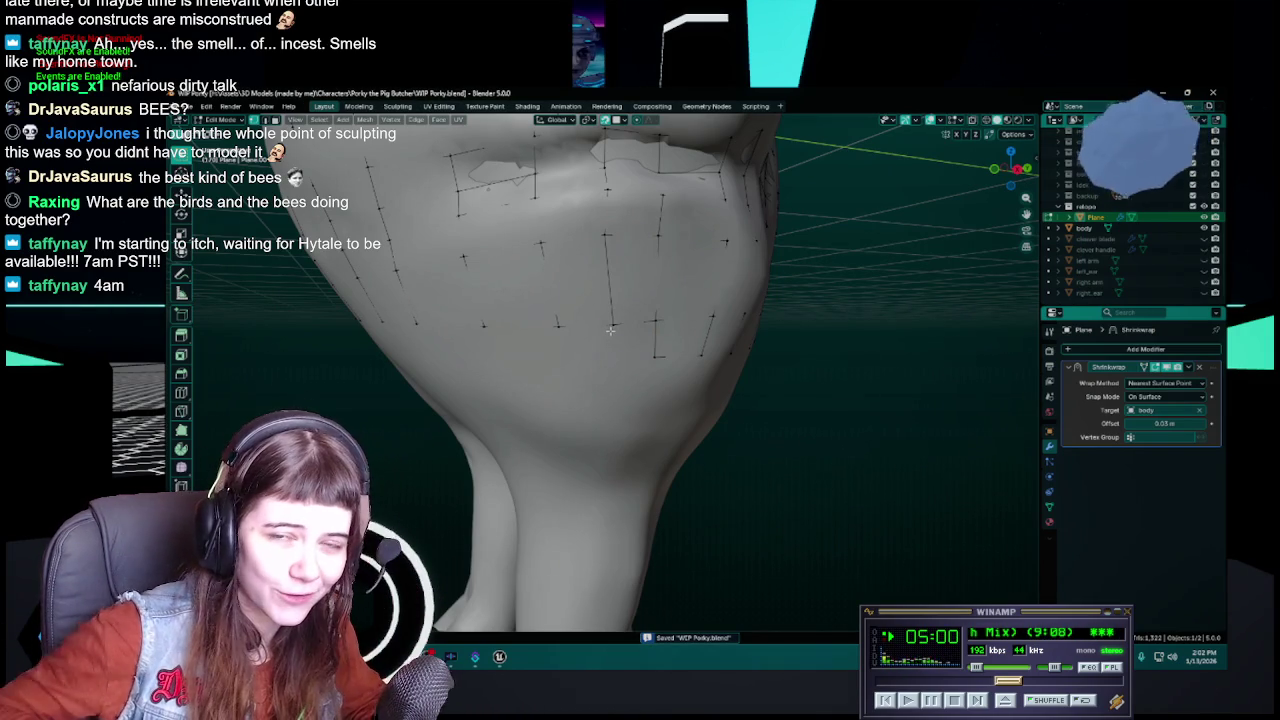
Drop one vertex onto the chin surface and another onto the jaw, saving after each
{"action": "key", "text": "g"}
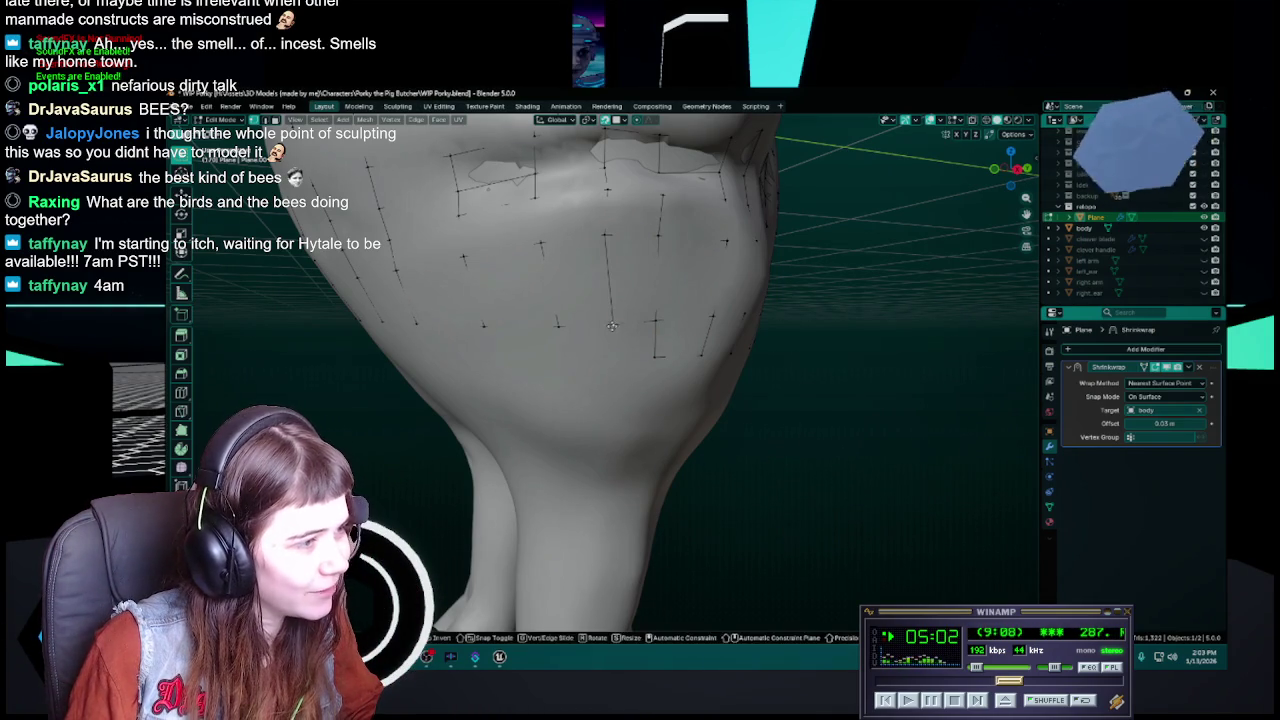
{"action": "left_click", "coordinate": [614, 358]}
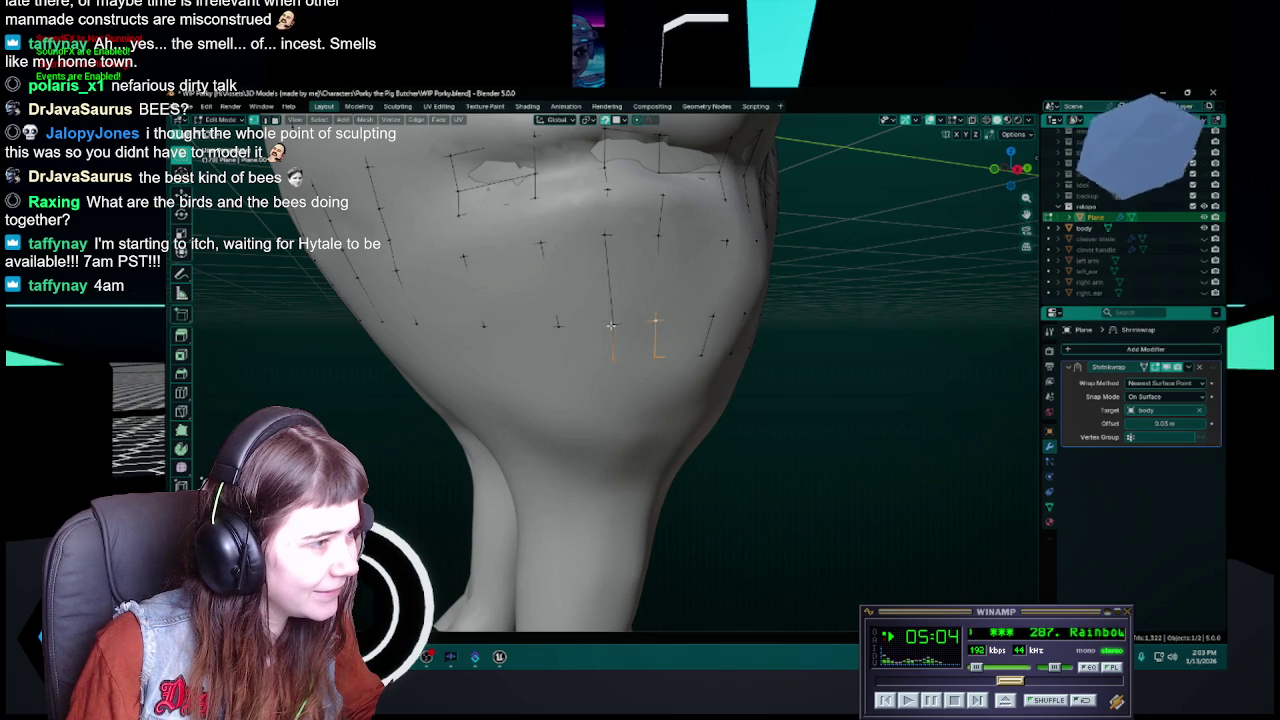
{"action": "middle_click_drag", "start_coordinate": [615, 343], "coordinate": [600, 342], "text": "shift"}
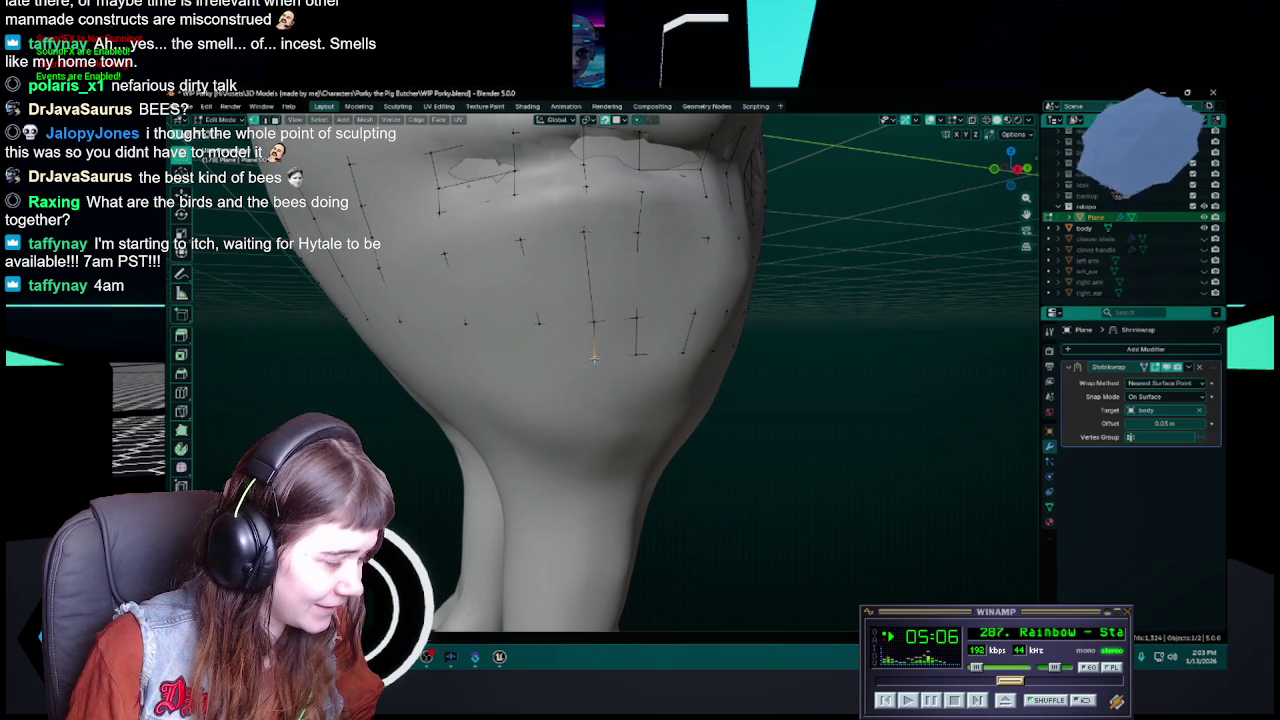
{"action": "key", "text": "ctrl+s"}
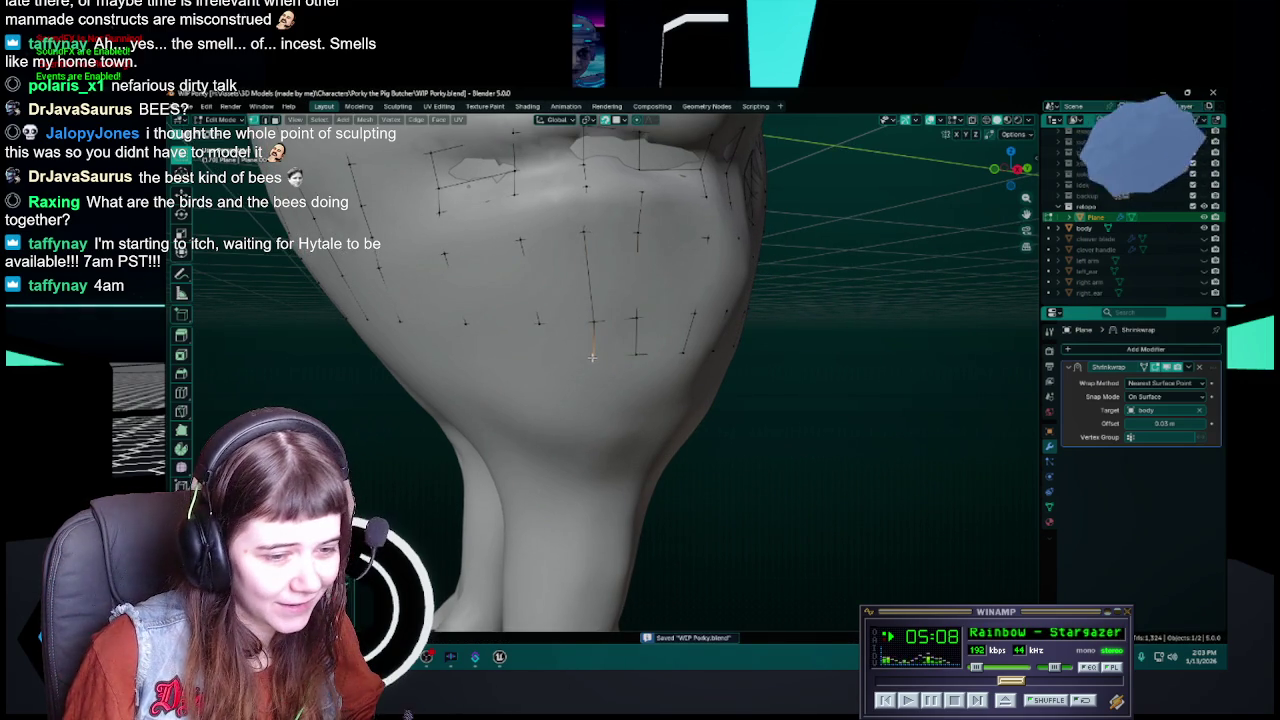
{"action": "mouse_move", "coordinate": [592, 357]}
{"action": "middle_mouse_down"}
{"action": "mouse_move", "coordinate": [575, 365]}
{"action": "mouse_move", "coordinate": [604, 367]}
{"action": "middle_mouse_up"}
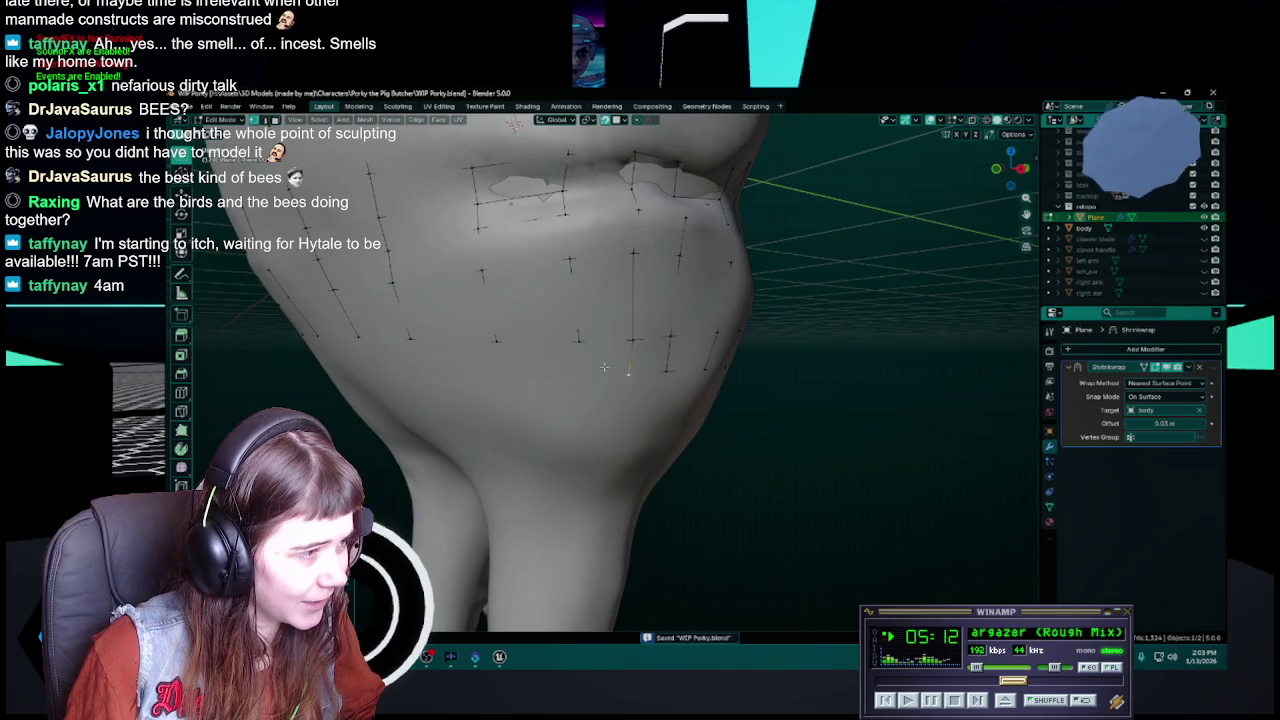
{"action": "key", "text": "g"}
{"action": "left_click", "coordinate": [578, 377]}
{"action": "key", "text": "ctrl+s"}
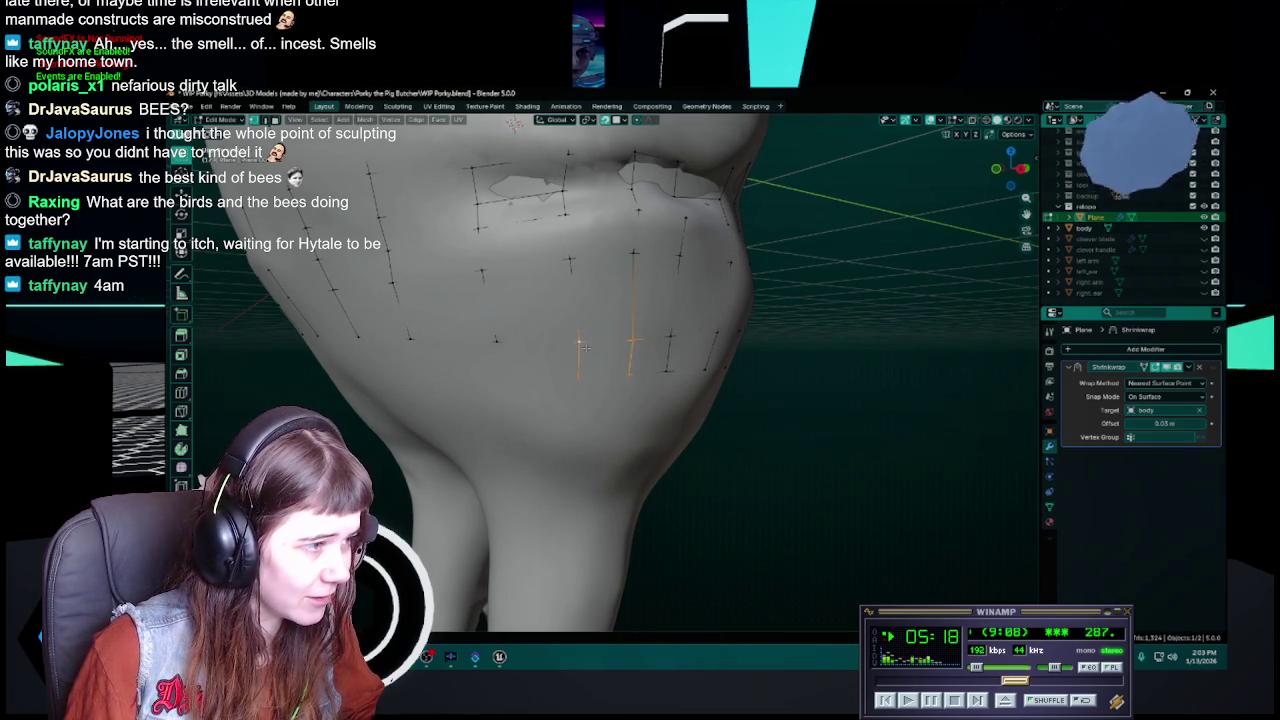
Clear the selection, then slide selected edges along the jaw and save
{"action": "mouse_move", "coordinate": [603, 384]}
{"action": "middle_mouse_down"}
{"action": "mouse_move", "coordinate": [645, 374]}
{"action": "mouse_move", "coordinate": [606, 369]}
{"action": "middle_mouse_up"}
{"action": "key", "text": "ctrl+s"}
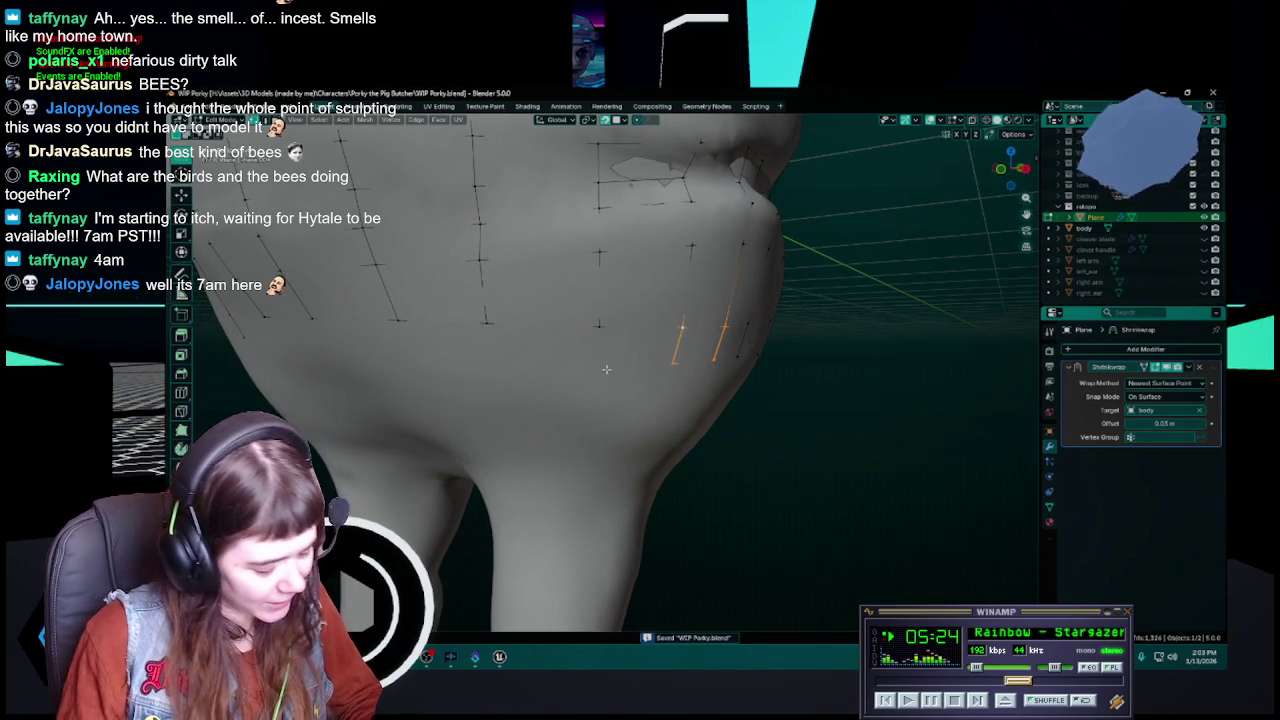
{"action": "middle_click_drag", "start_coordinate": [606, 369], "coordinate": [591, 367]}
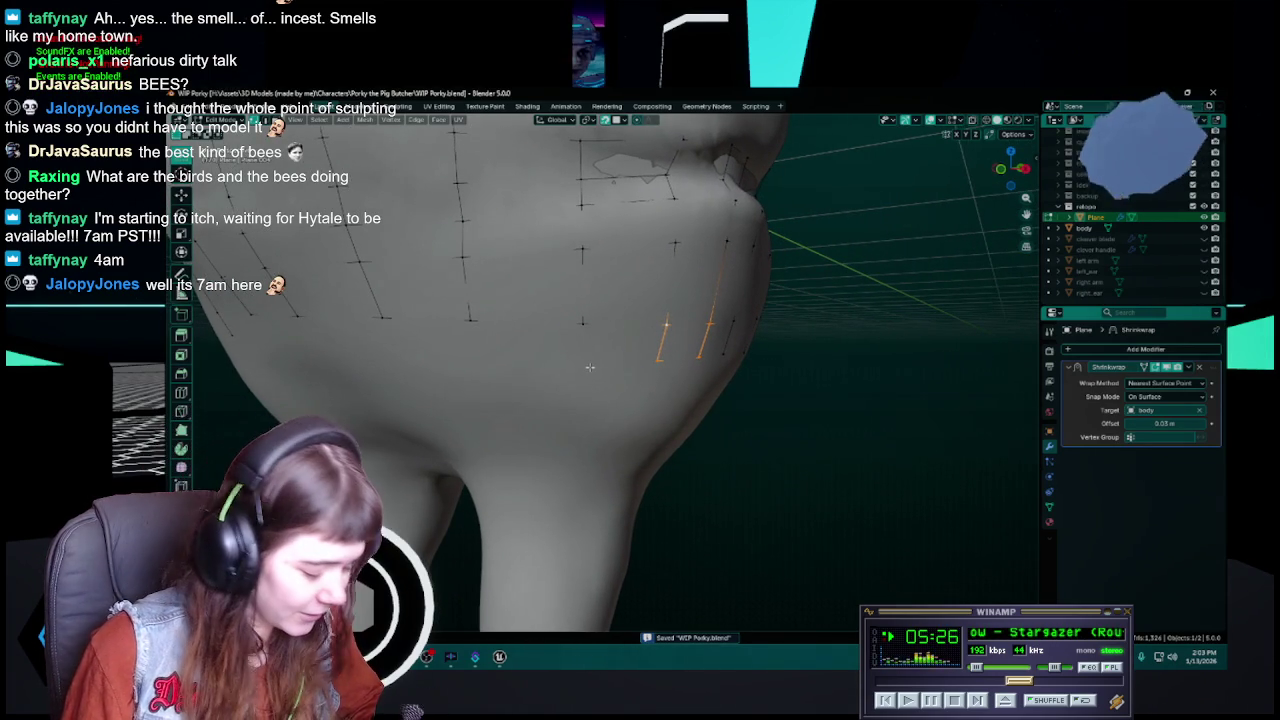
{"action": "key", "text": "alt+a"}
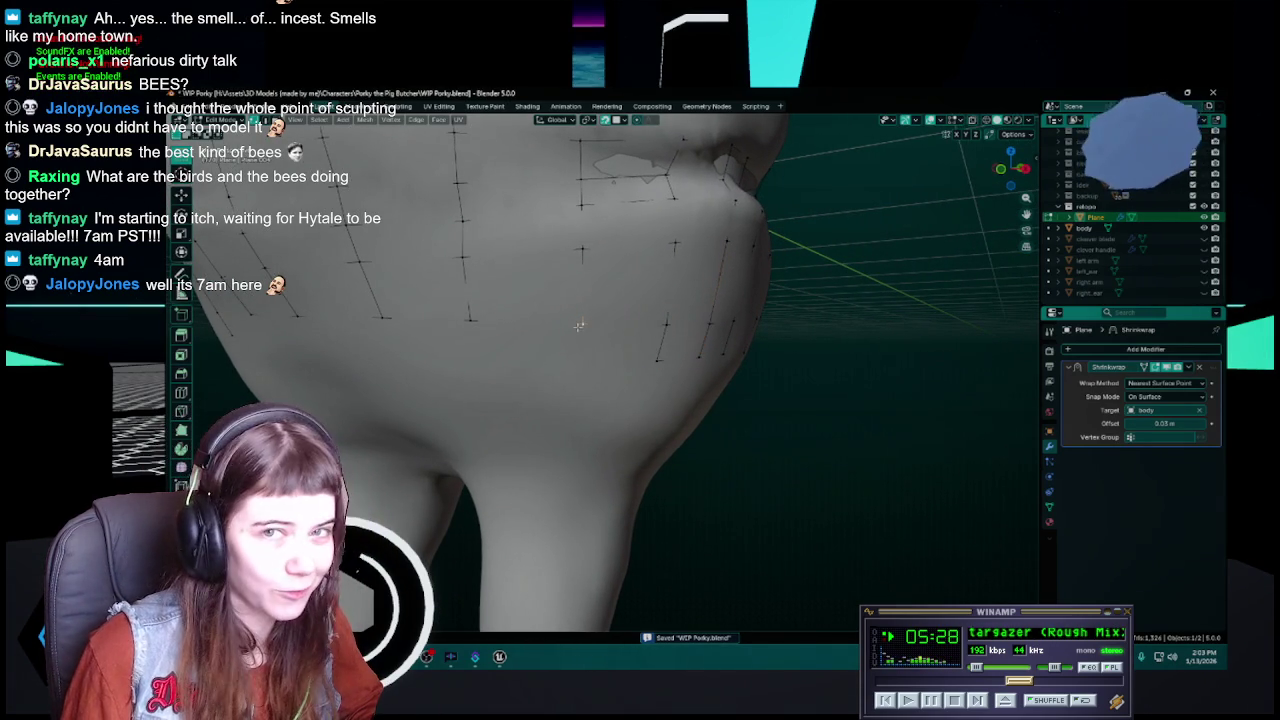
{"action": "left_click_drag", "start_coordinate": [585, 330], "coordinate": [580, 354]}
{"action": "key", "text": "ctrl+s"}
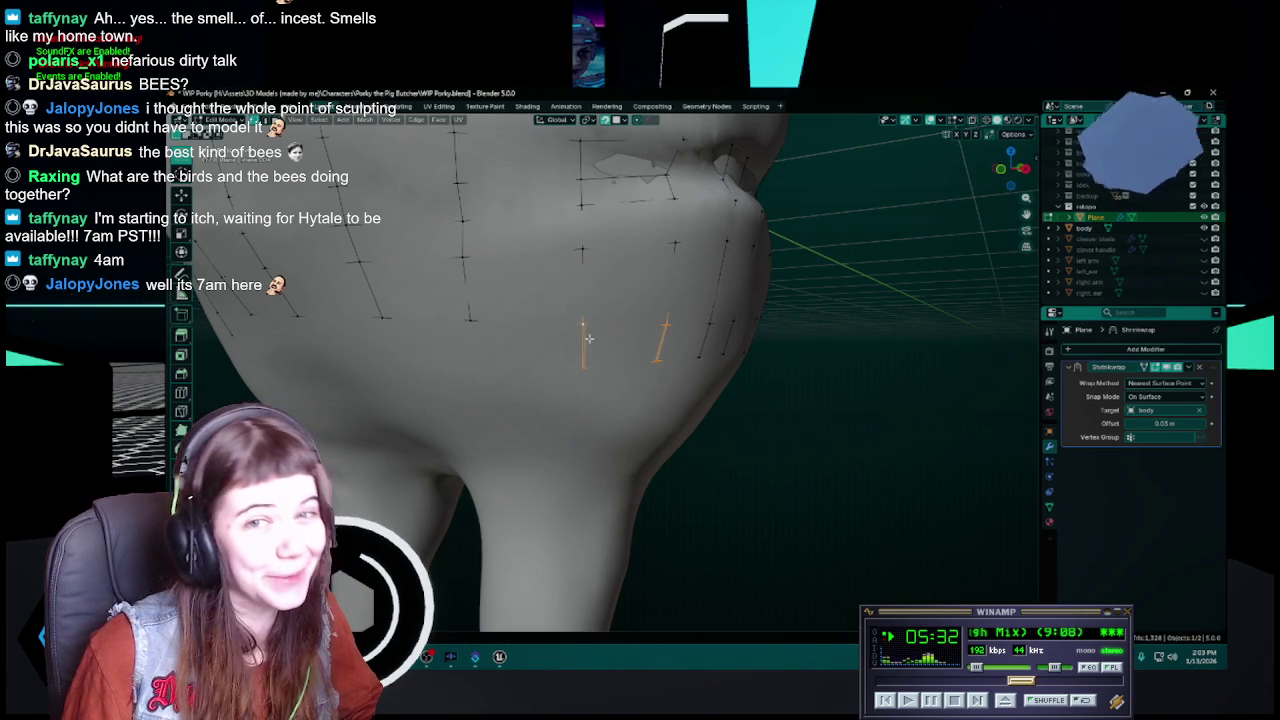
{"action": "middle_click_drag", "start_coordinate": [585, 323], "coordinate": [552, 358]}
{"action": "left_click_drag", "start_coordinate": [540, 357], "coordinate": [538, 351]}
{"action": "middle_click_drag", "start_coordinate": [538, 351], "coordinate": [621, 376]}
{"action": "key", "text": "ctrl+s"}
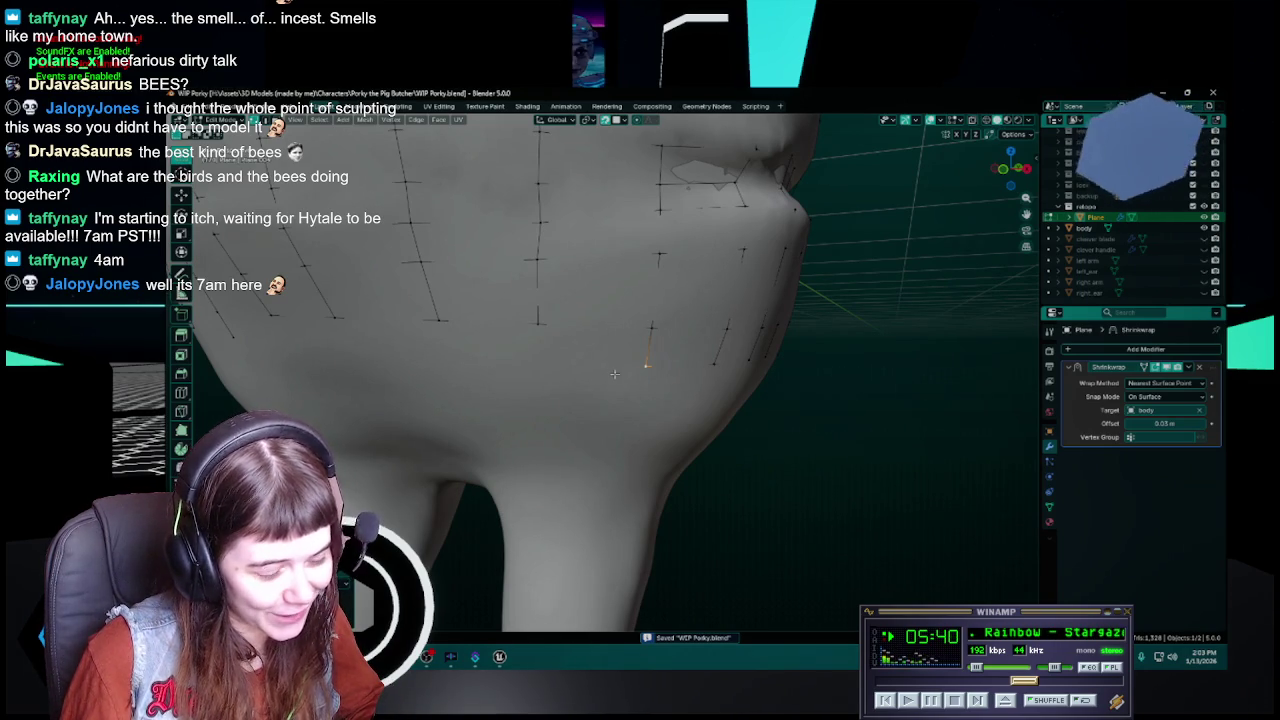
Place one more vertex onto the jaw, adjust its position, and save
{"action": "mouse_move", "coordinate": [614, 374]}
{"action": "middle_mouse_down"}
{"action": "mouse_move", "coordinate": [681, 373]}
{"action": "mouse_move", "coordinate": [659, 368]}
{"action": "middle_mouse_up"}
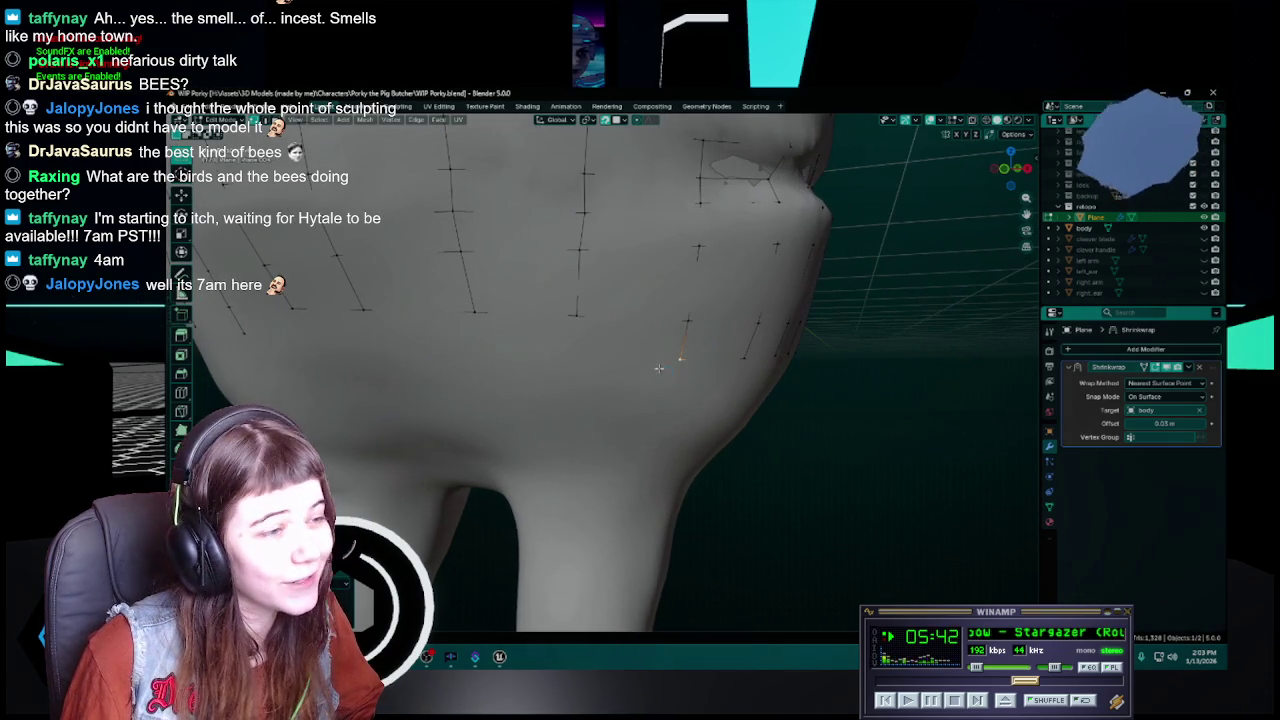
{"action": "left_click_drag", "start_coordinate": [620, 364], "coordinate": [578, 360]}
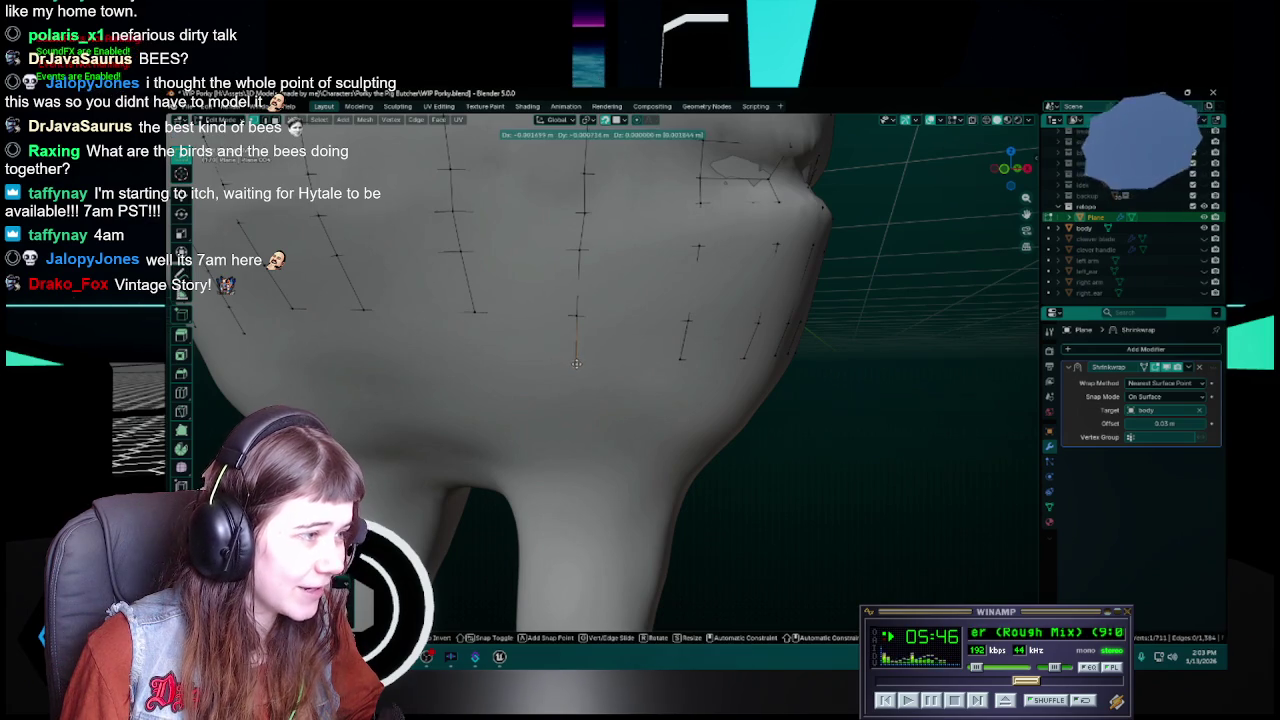
{"action": "left_click_drag", "start_coordinate": [577, 363], "coordinate": [576, 364]}
{"action": "key", "text": "ctrl+s"}
{"action": "key", "text": "g"}
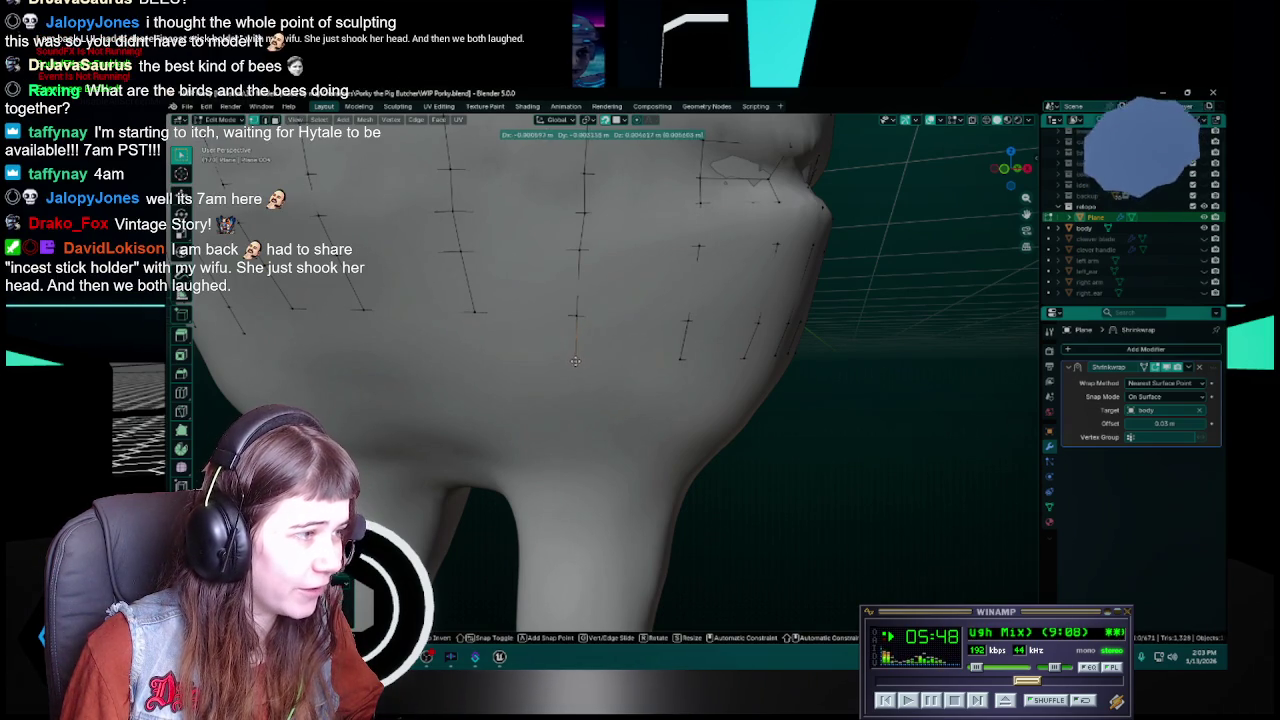
{"action": "left_click", "coordinate": [576, 361]}
{"action": "key", "text": "ctrl+s"}
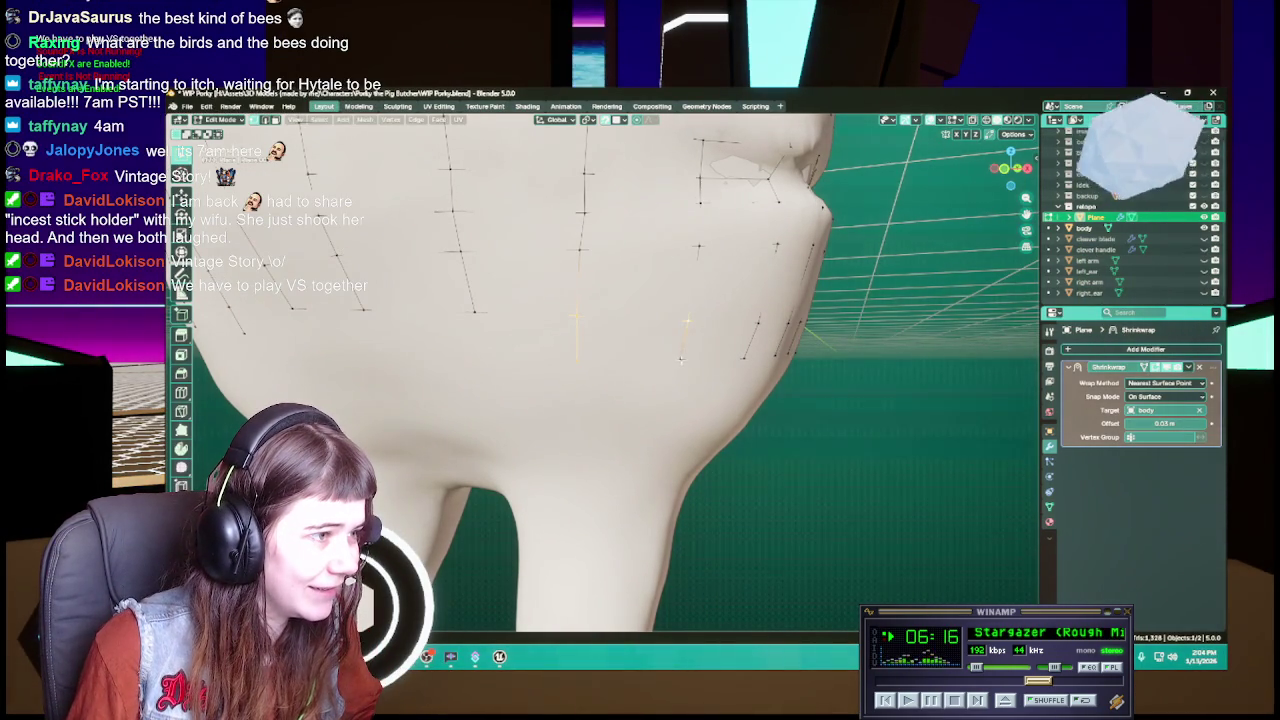
Move a vertex under the chin onto the sculpt and save
{"action": "middle_click_drag", "start_coordinate": [588, 358], "coordinate": [611, 349]}
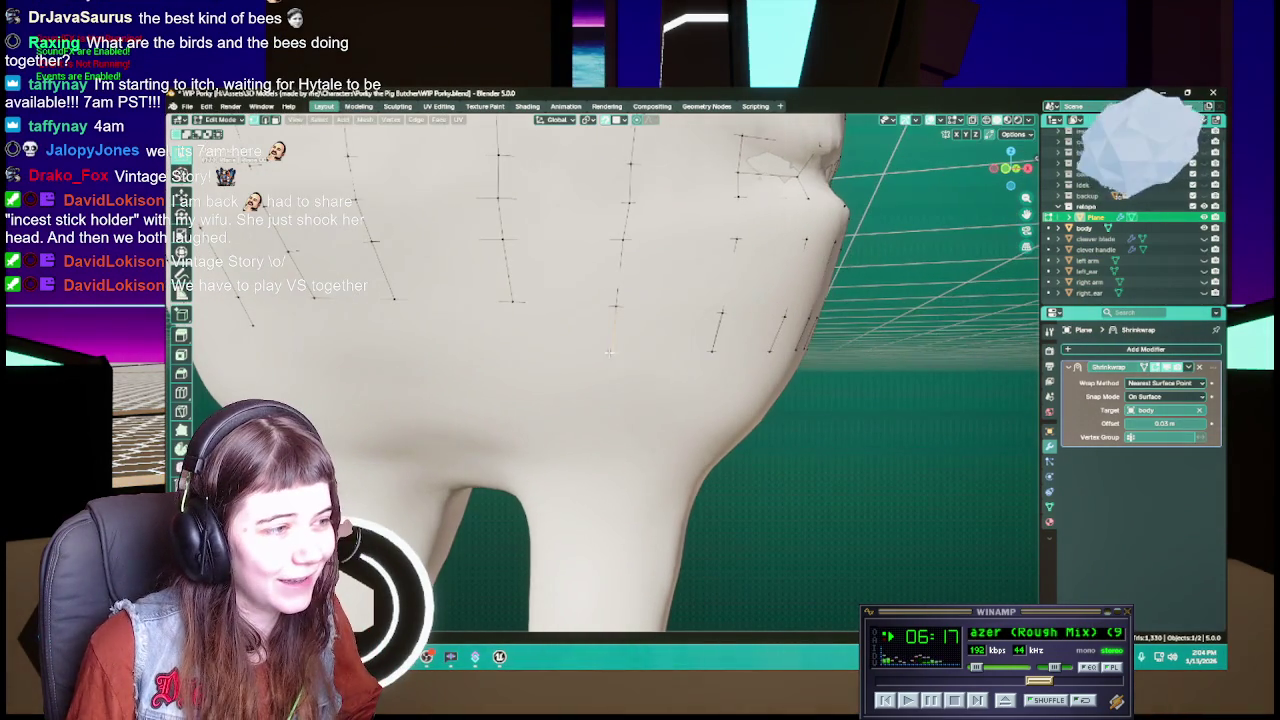
{"action": "key", "text": "g"}
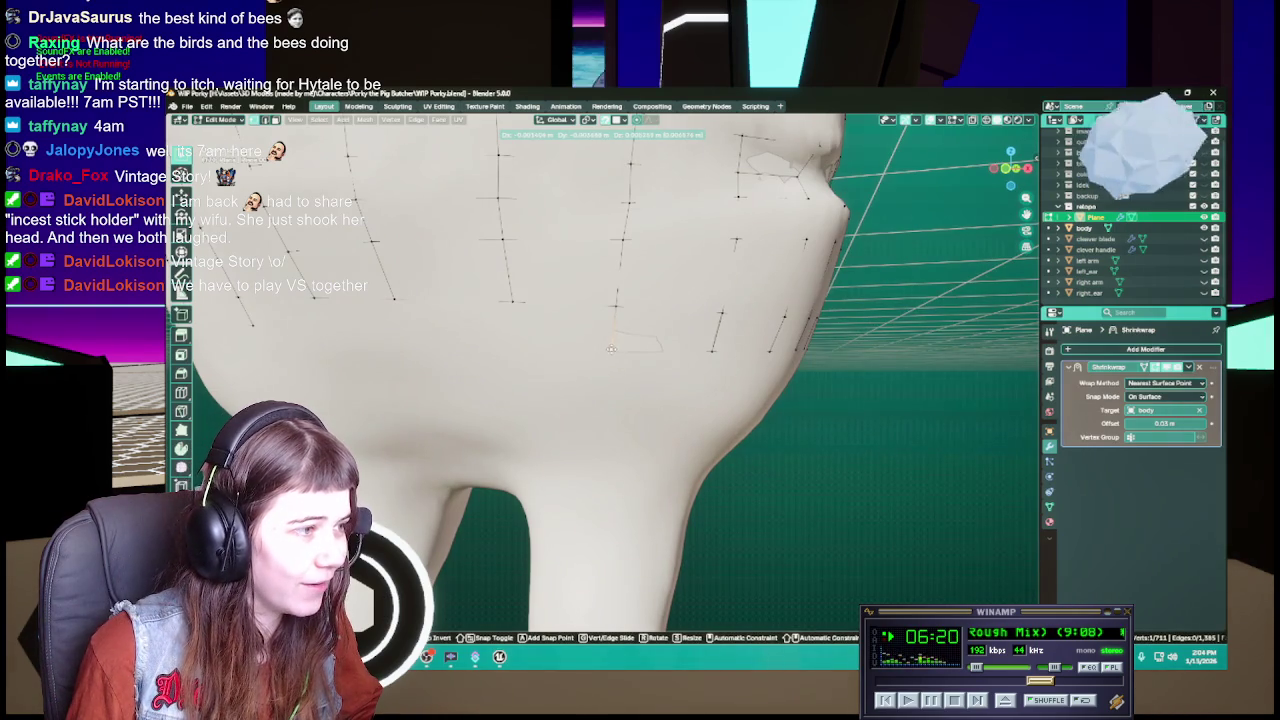
{"action": "left_click", "coordinate": [612, 349]}
{"action": "key", "text": "ctrl+s"}
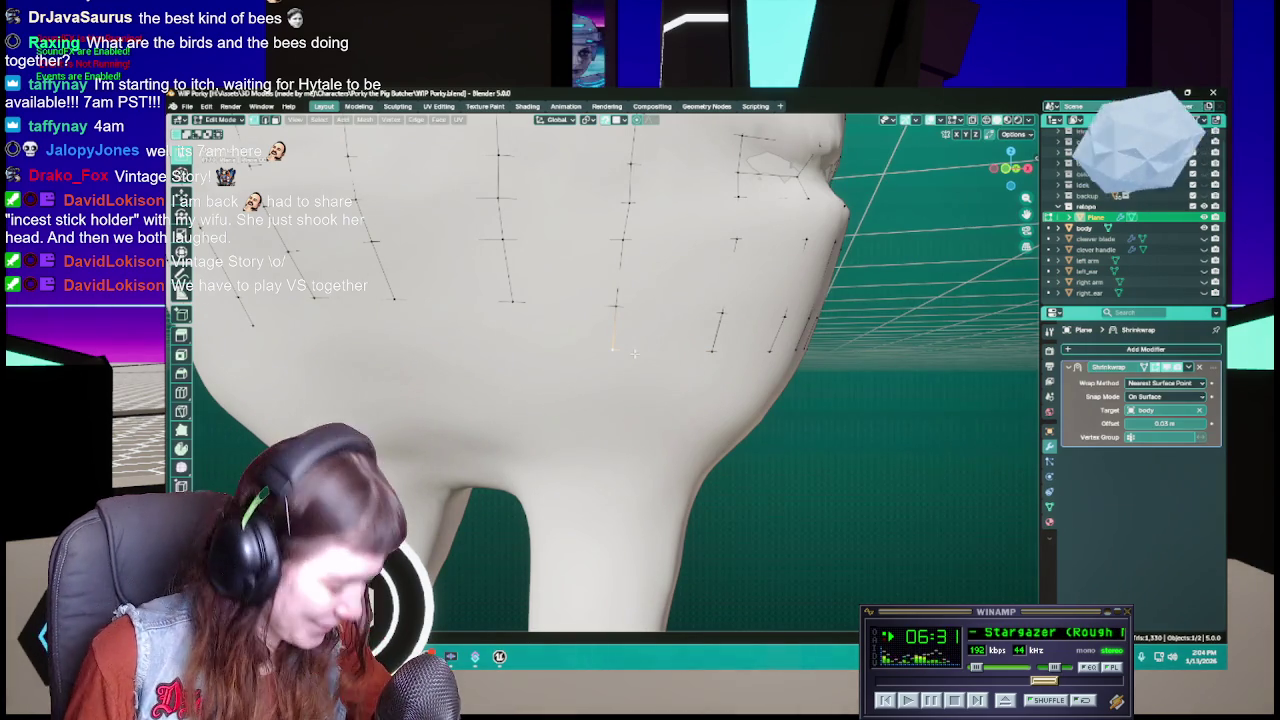
{"action": "key", "text": "ctrl+s"}
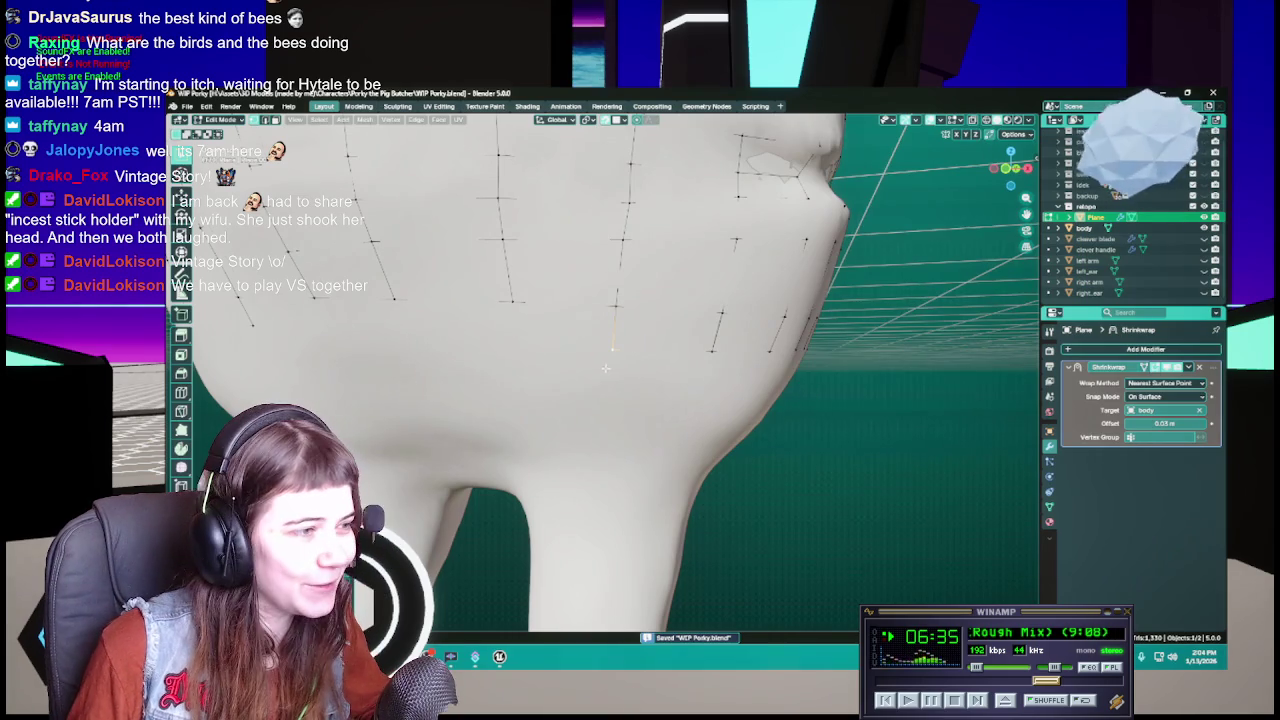
Move two more vertices around the chin into place, saving after them
{"action": "middle_click_drag", "start_coordinate": [605, 368], "coordinate": [660, 353]}
{"action": "key", "text": "g"}
{"action": "left_click", "coordinate": [654, 345]}
{"action": "key", "text": "ctrl+s"}
{"action": "key", "text": "g"}
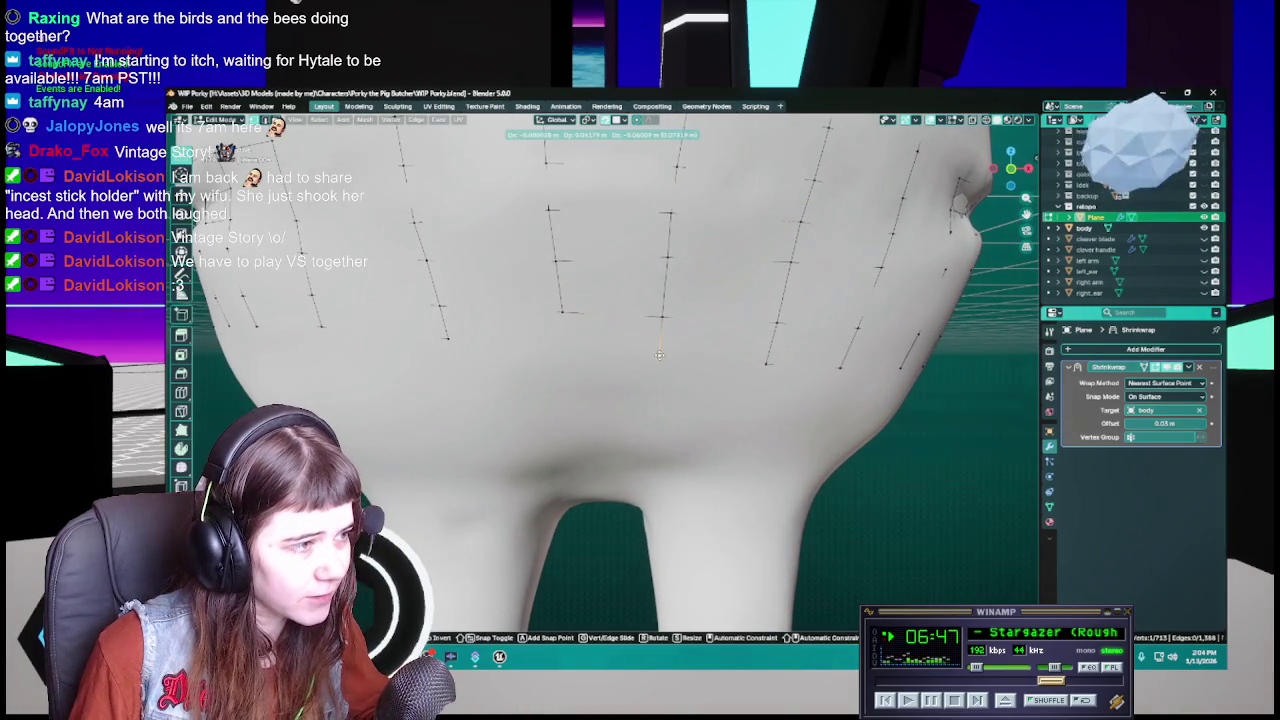
{"action": "left_click", "coordinate": [660, 358]}
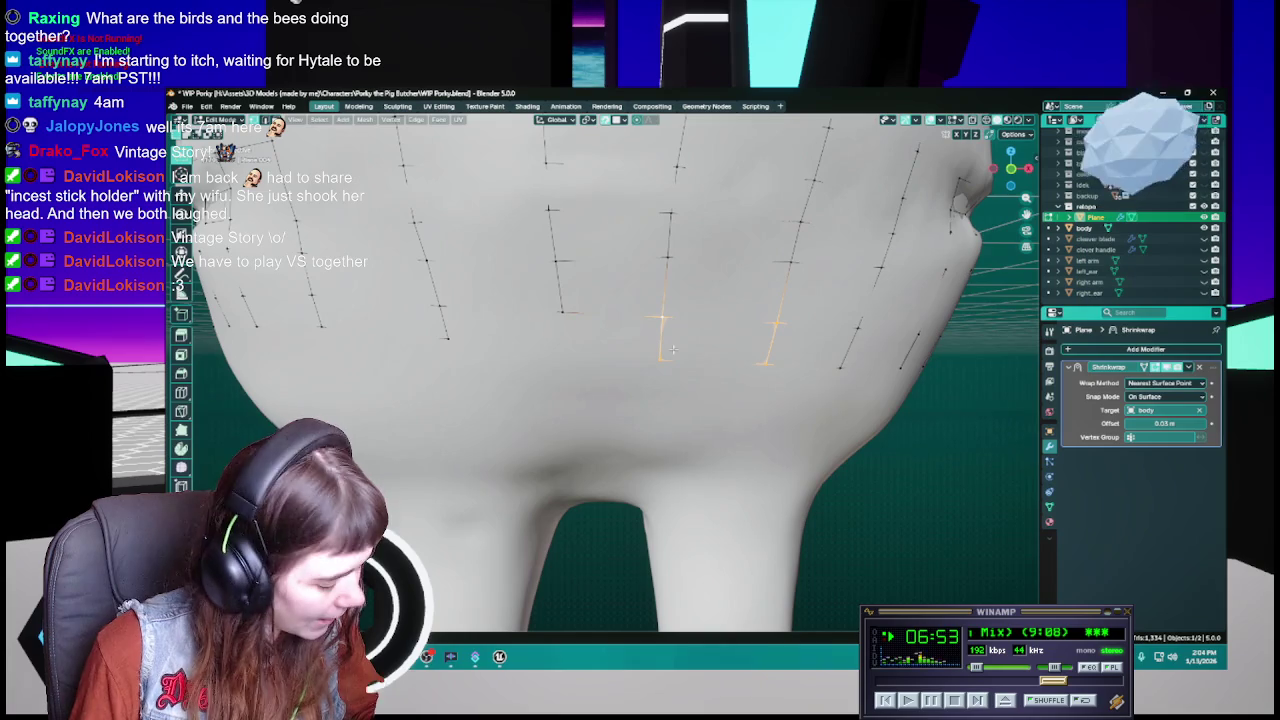
{"action": "key", "text": "ctrl+s"}
Shift a group of selected vertices on the right of the chin and save
{"action": "middle_click_drag", "start_coordinate": [673, 349], "coordinate": [717, 348]}
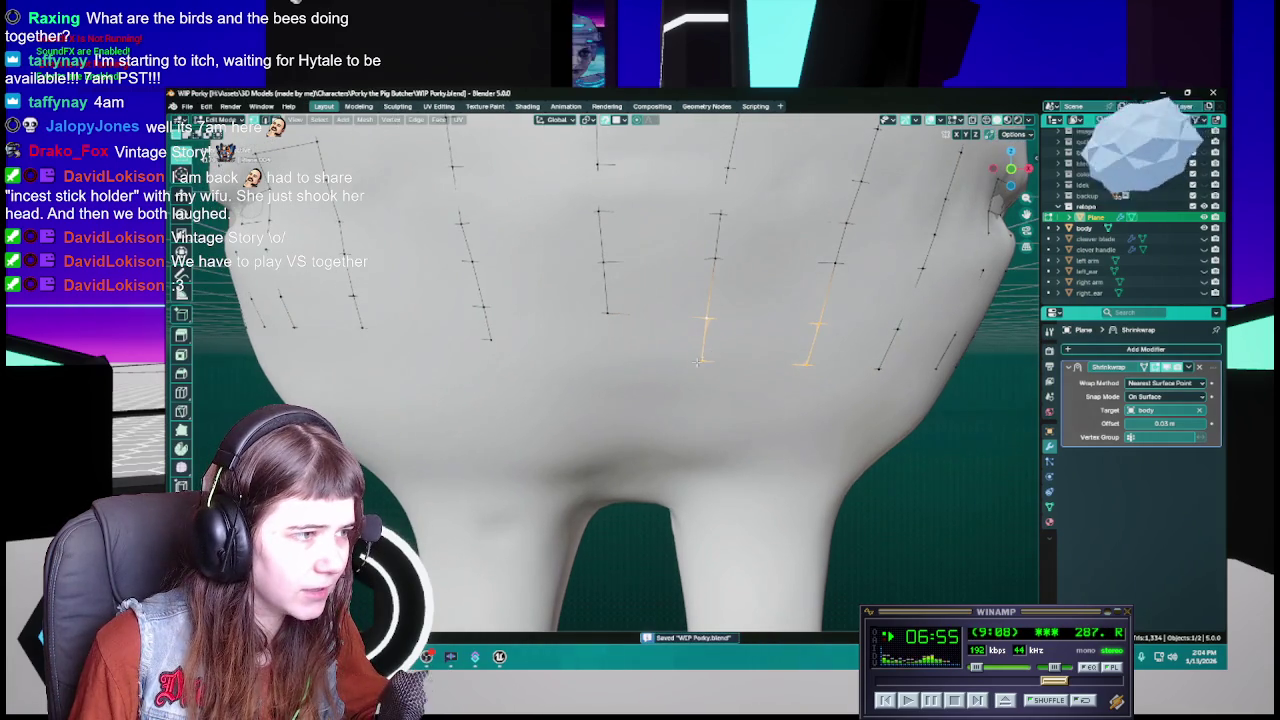
{"action": "key", "text": "g"}
{"action": "left_click", "coordinate": [701, 362]}
{"action": "key", "text": "ctrl+s"}
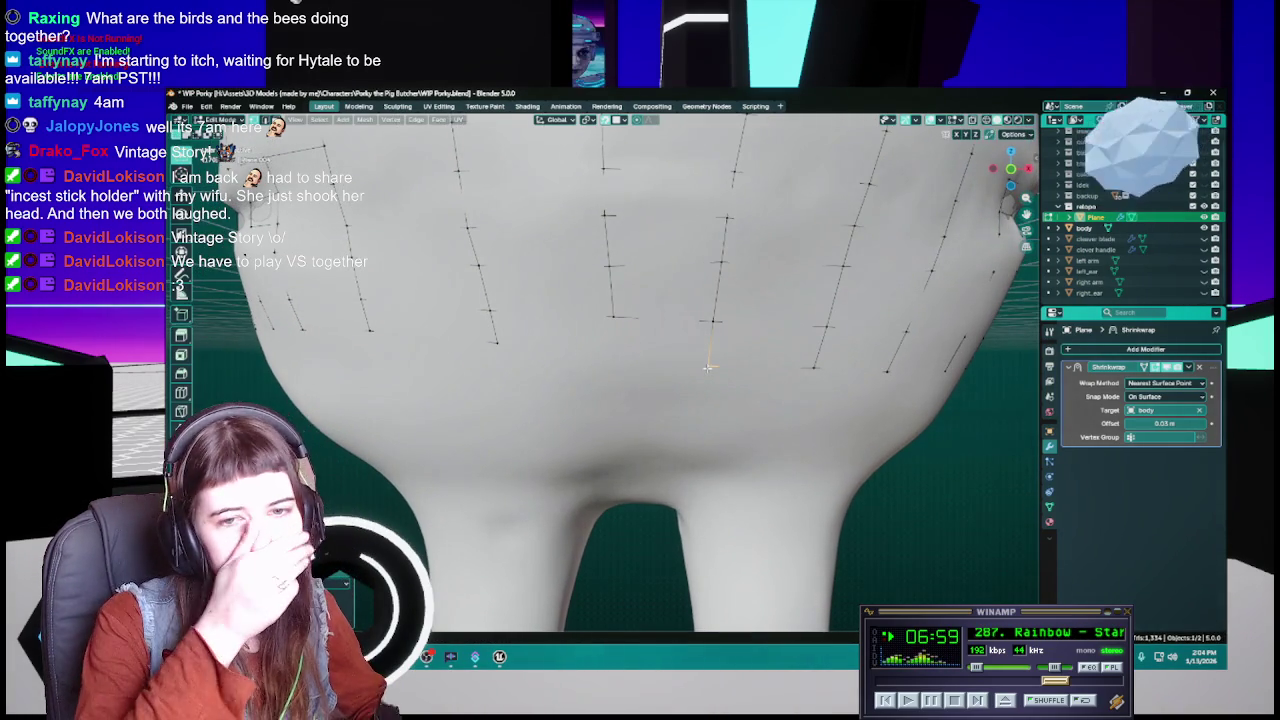
{"action": "key", "text": "ctrl+s"}
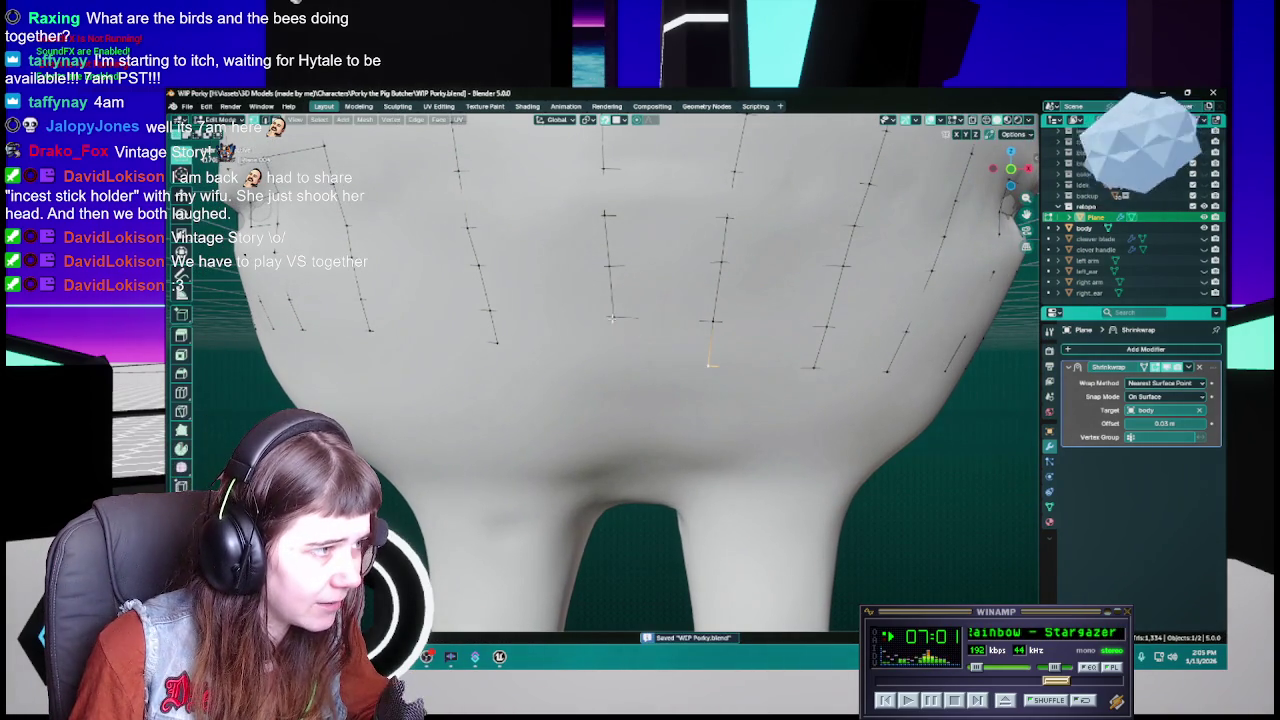
{"action": "mouse_move", "coordinate": [612, 318]}
{"action": "middle_mouse_down"}
{"action": "mouse_move", "coordinate": [661, 348]}
{"action": "mouse_move", "coordinate": [661, 385]}
{"action": "middle_mouse_up"}
Move a lower-face vertex, save, then join two chin column ends with a new edge
{"action": "key", "text": "g"}
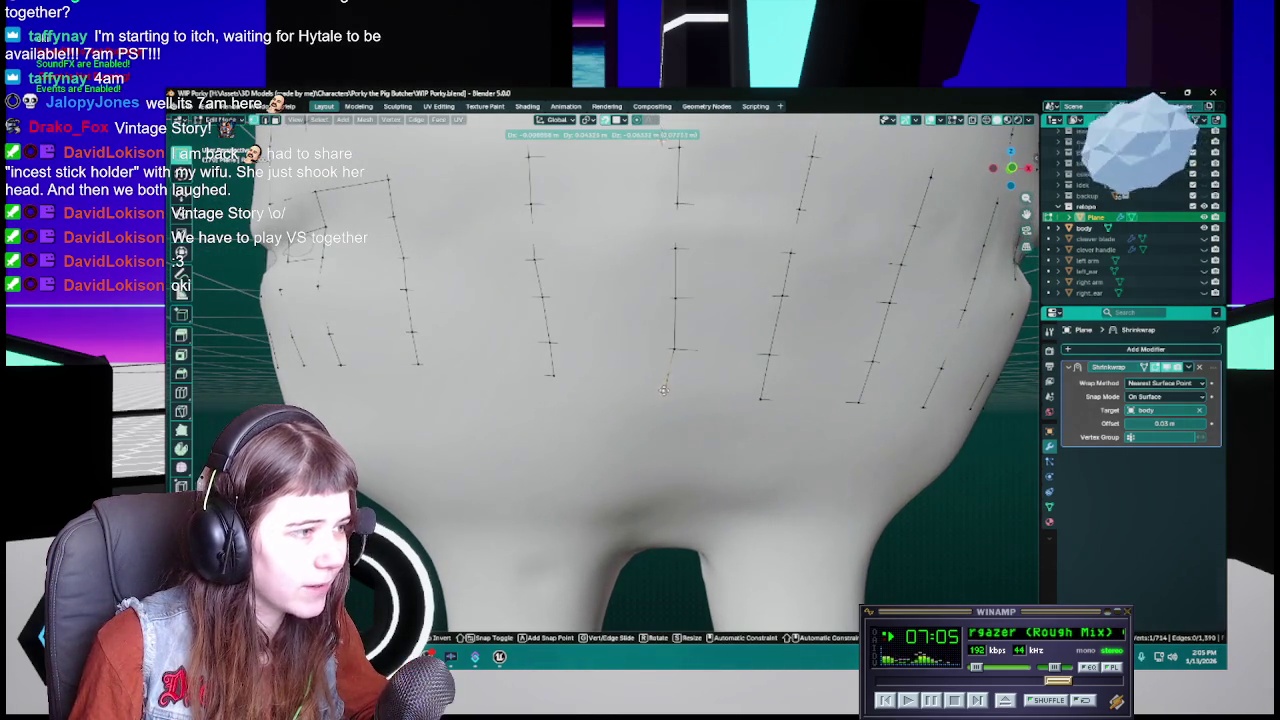
{"action": "left_click", "coordinate": [668, 388]}
{"action": "key", "text": "ctrl+s"}
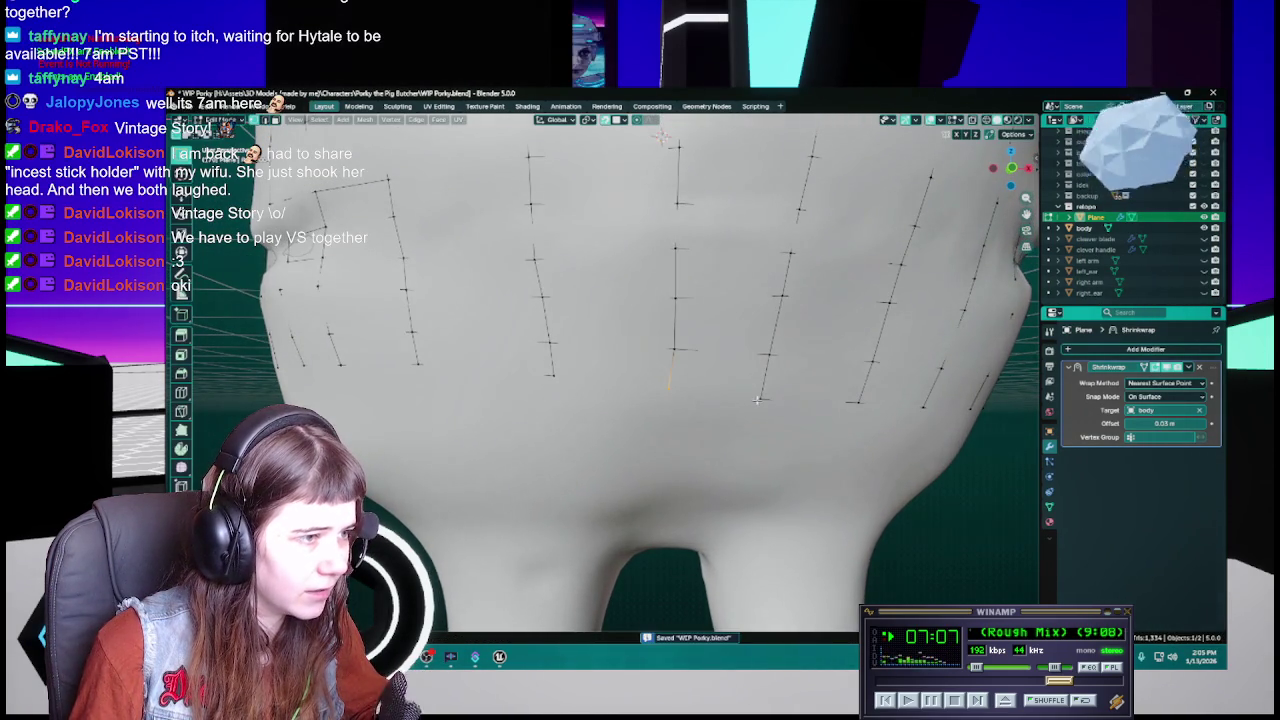
{"action": "left_click", "coordinate": [766, 355], "text": "shift"}
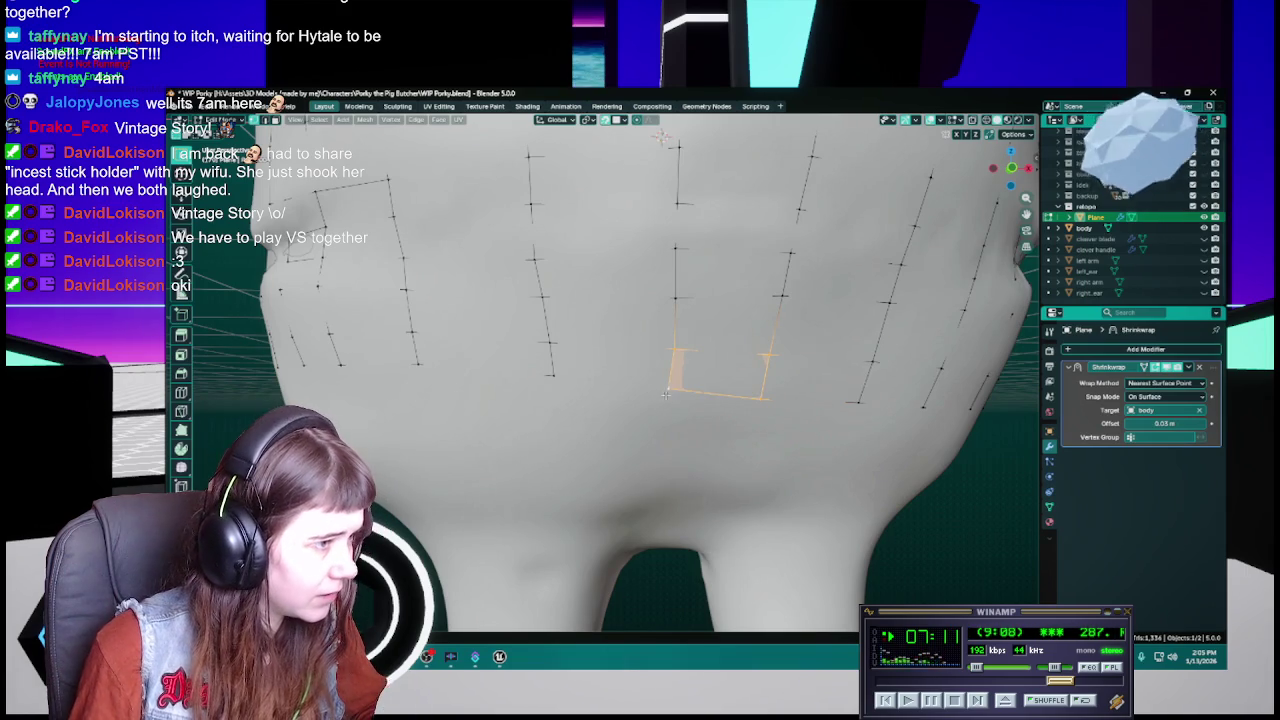
{"action": "key", "text": "f"}
Select two edges of another column and slide them along the chin, then save
{"action": "left_click", "coordinate": [556, 350], "text": "shift"}
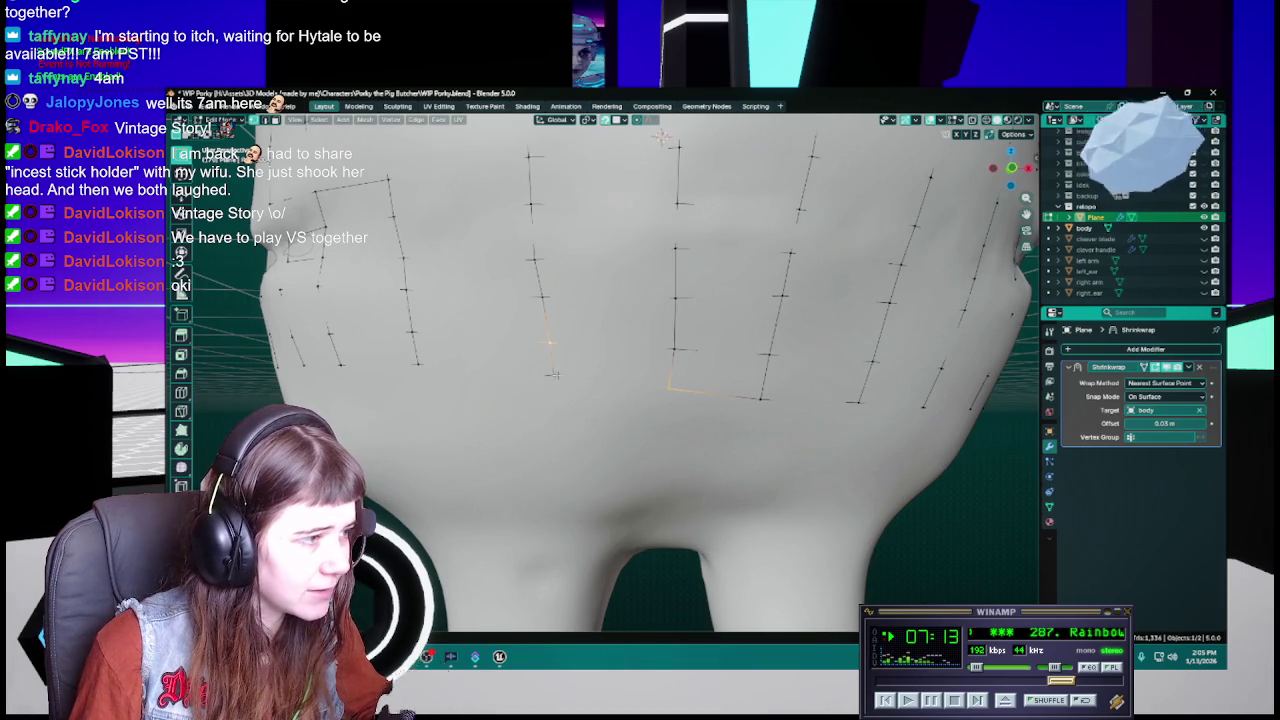
{"action": "left_click", "coordinate": [553, 374], "text": "shift"}
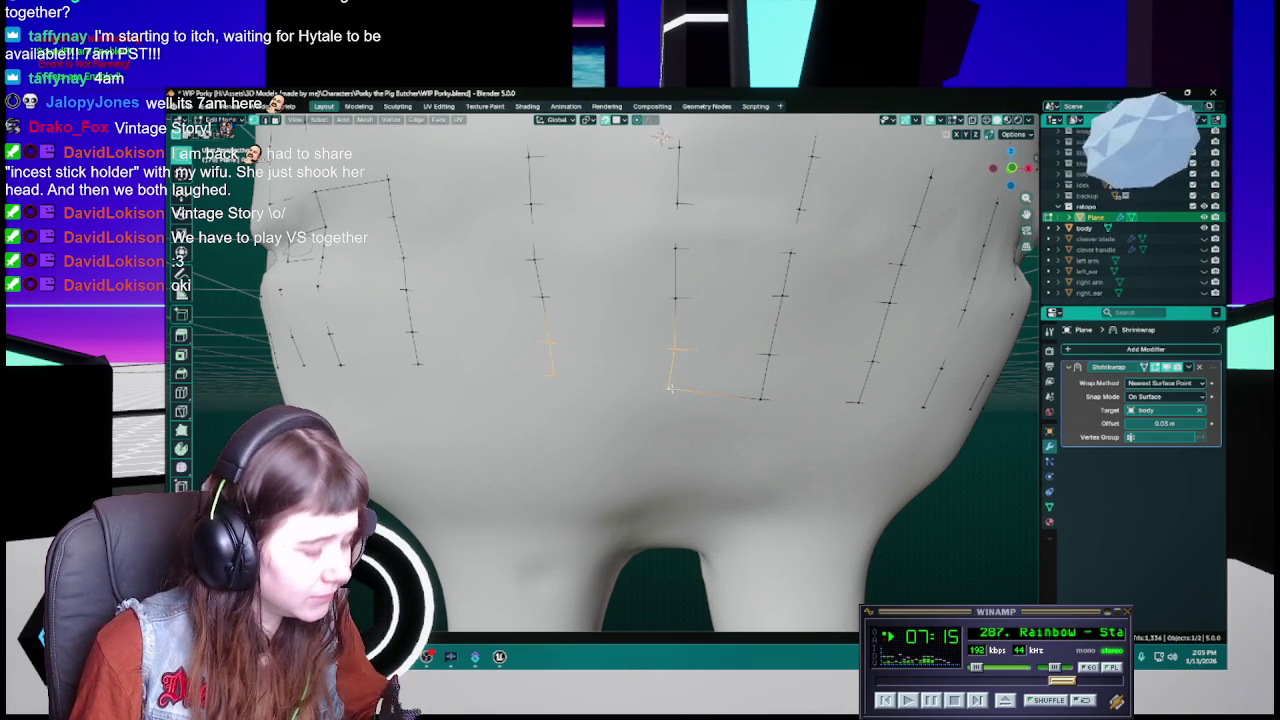
{"action": "key", "text": "g"}
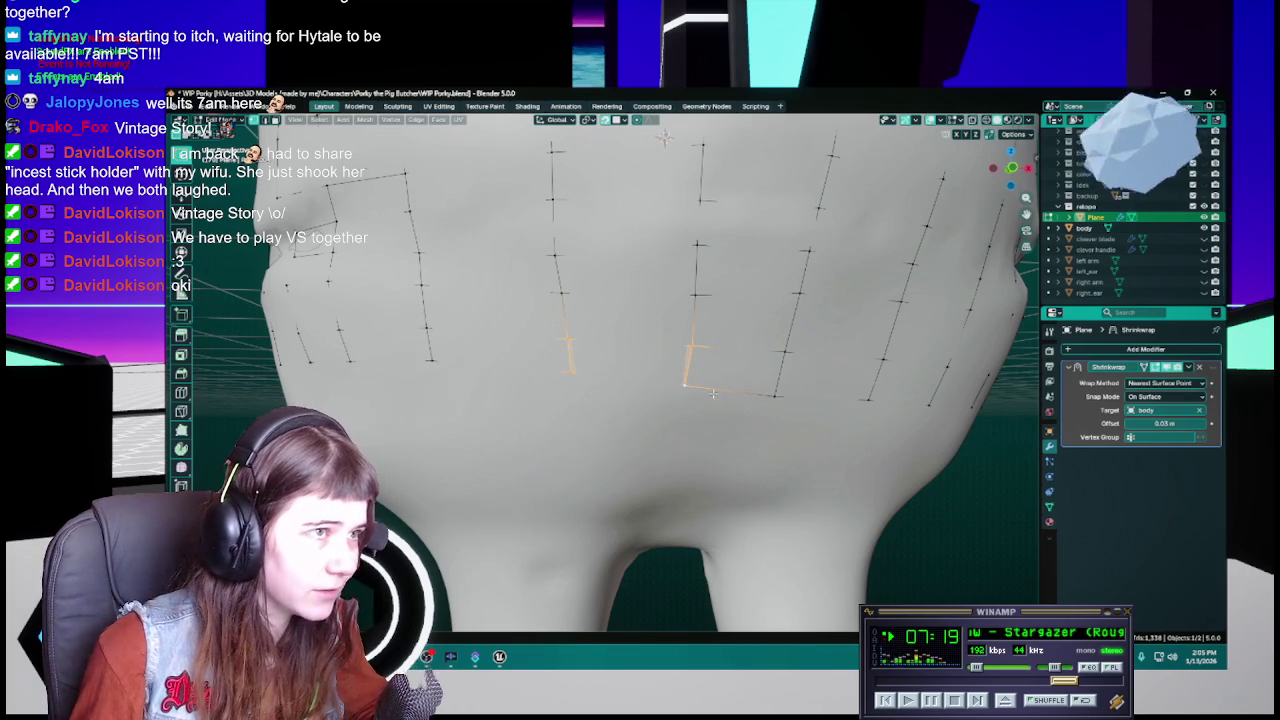
{"action": "middle_click_drag", "start_coordinate": [712, 394], "coordinate": [664, 404]}
{"action": "key", "text": "ctrl+s"}
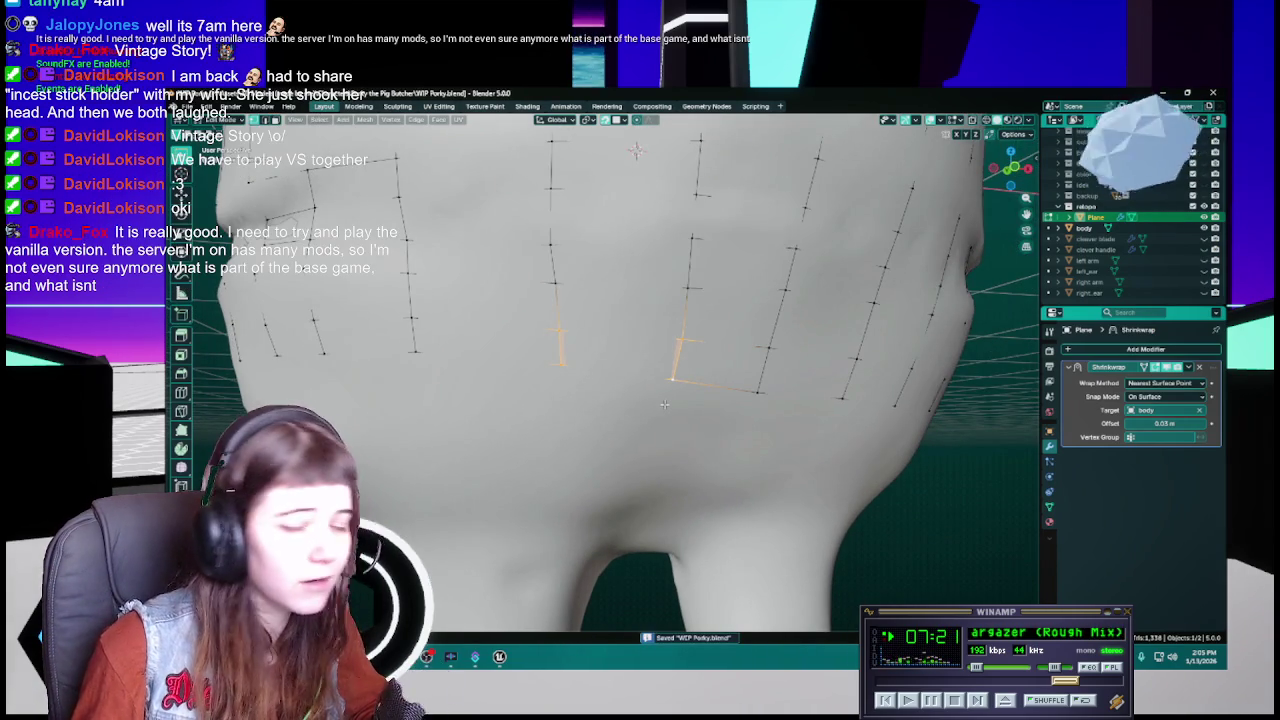
Move three more retopology vertices across the lower face onto the sculpt
{"action": "middle_click_drag", "start_coordinate": [664, 404], "coordinate": [617, 399]}
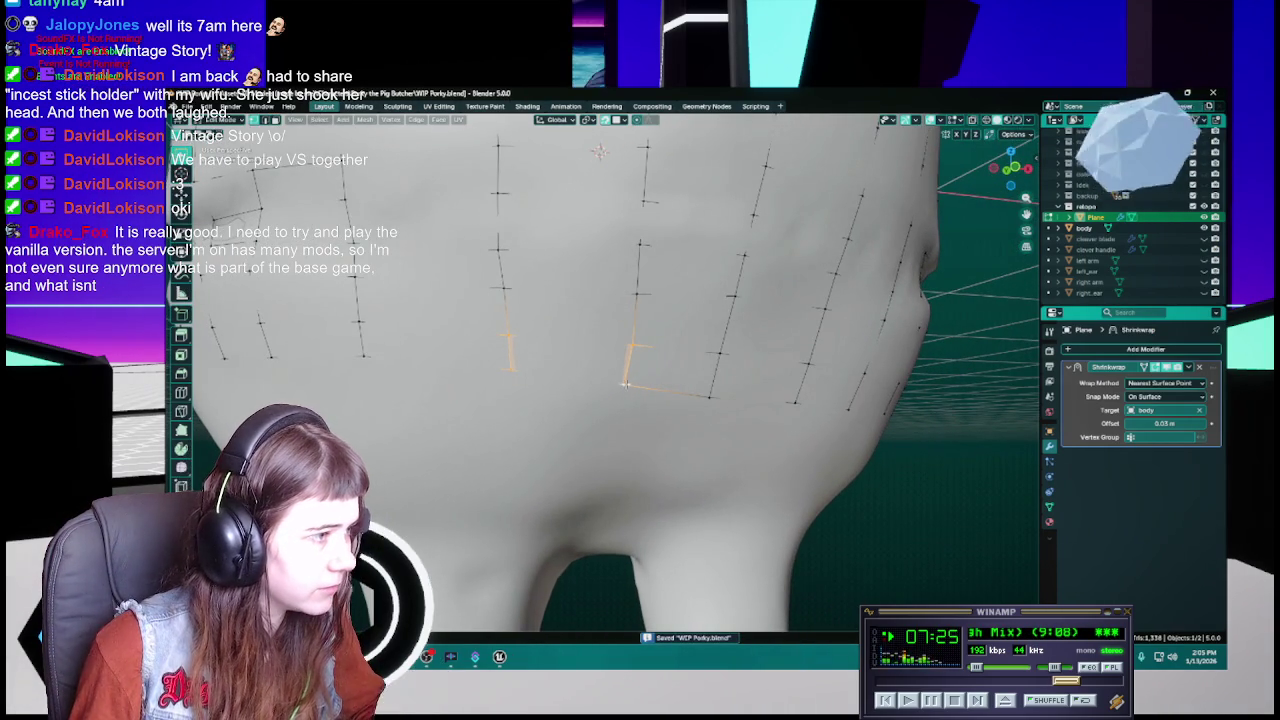
{"action": "key", "text": "g"}
{"action": "left_click", "coordinate": [629, 383]}
{"action": "key", "text": "ctrl+s"}
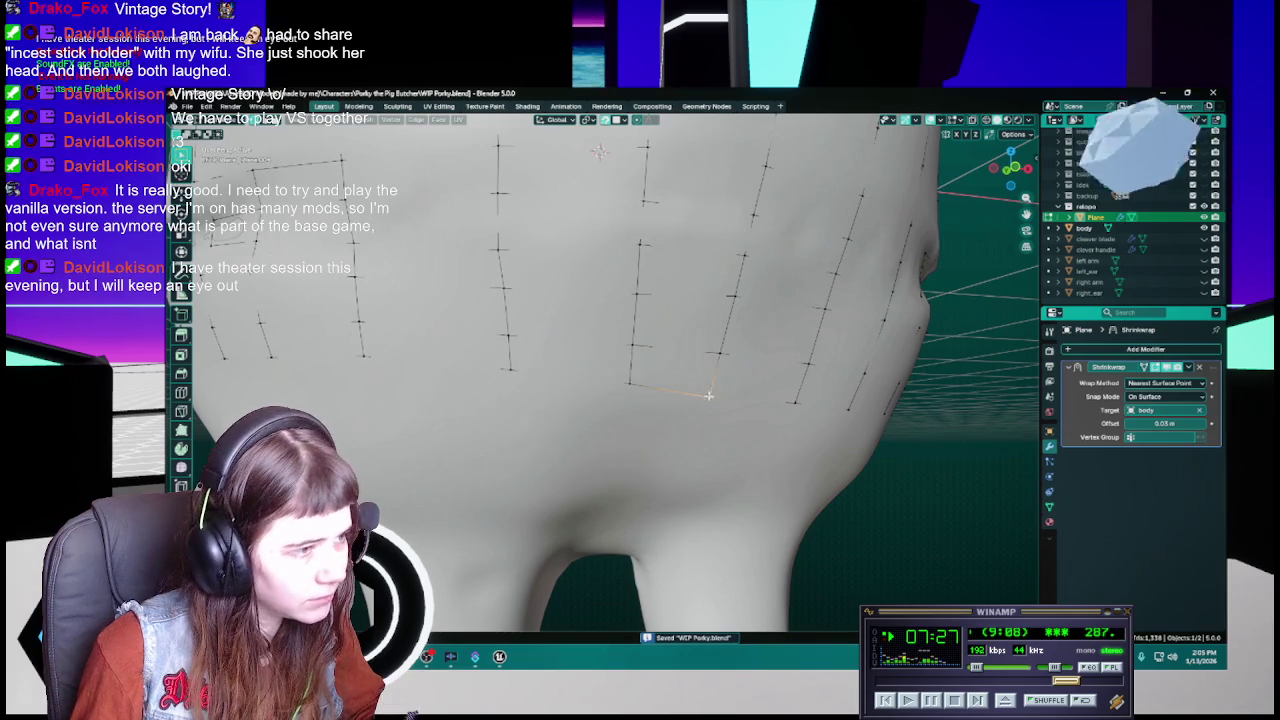
{"action": "middle_click_drag", "start_coordinate": [709, 386], "coordinate": [625, 365]}
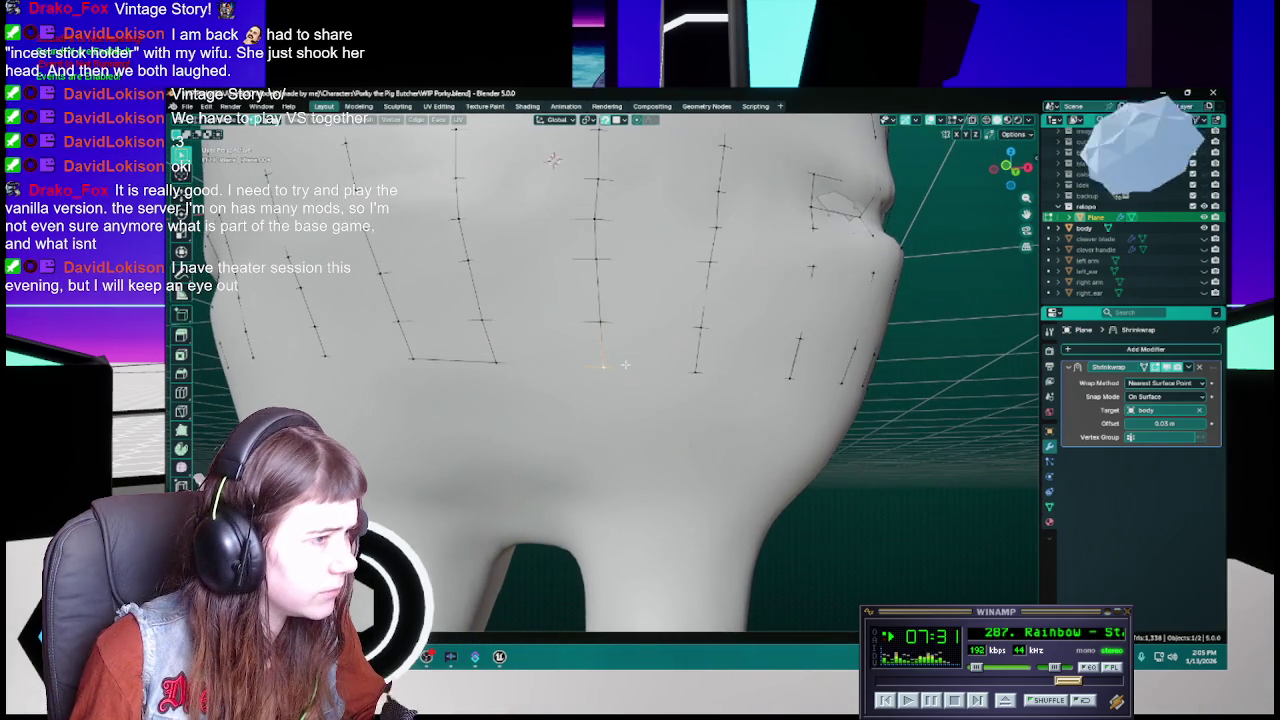
{"action": "key", "text": "g"}
{"action": "left_click", "coordinate": [600, 369]}
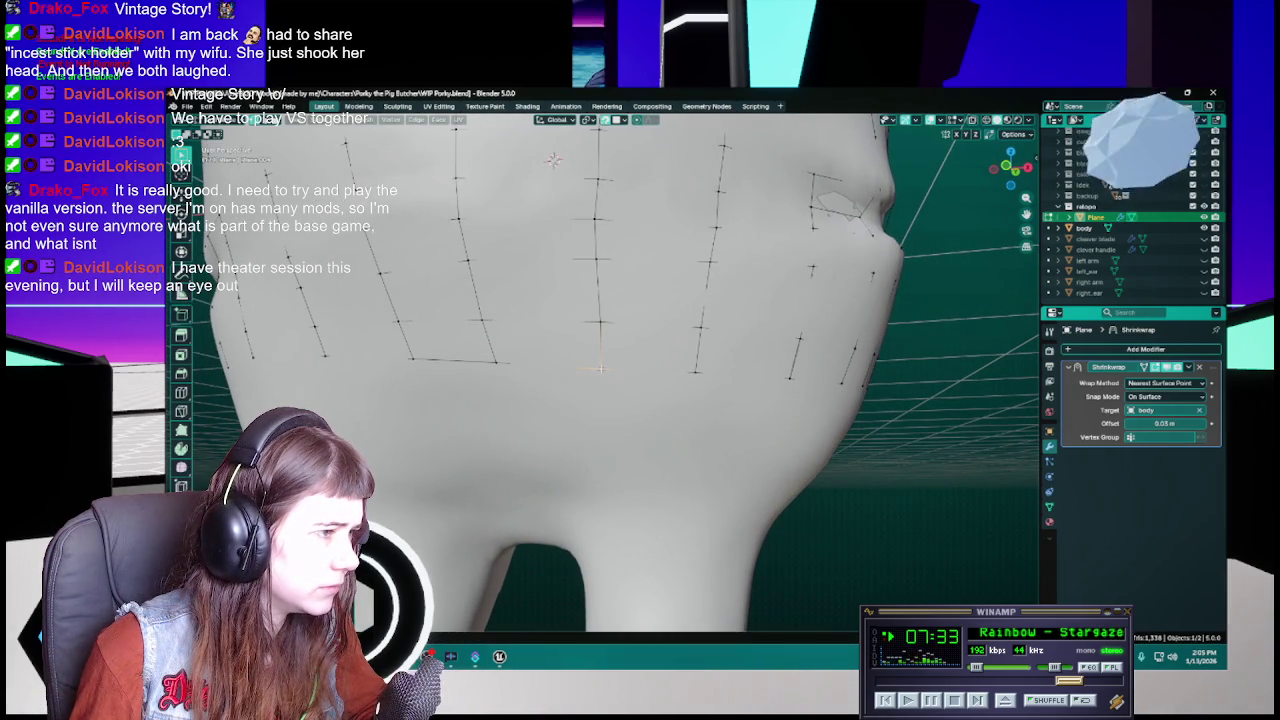
{"action": "mouse_move", "coordinate": [700, 372]}
{"action": "middle_mouse_down"}
{"action": "mouse_move", "coordinate": [573, 373]}
{"action": "mouse_move", "coordinate": [639, 421]}
{"action": "mouse_move", "coordinate": [602, 392]}
{"action": "mouse_move", "coordinate": [503, 398]}
{"action": "mouse_move", "coordinate": [559, 364]}
{"action": "middle_mouse_up"}
{"action": "key", "text": "g"}
{"action": "left_click", "coordinate": [633, 370]}
Save, move one corner vertex of the chin rectangle, and save again
{"action": "key", "text": "ctrl+s"}
{"action": "key", "text": "g"}
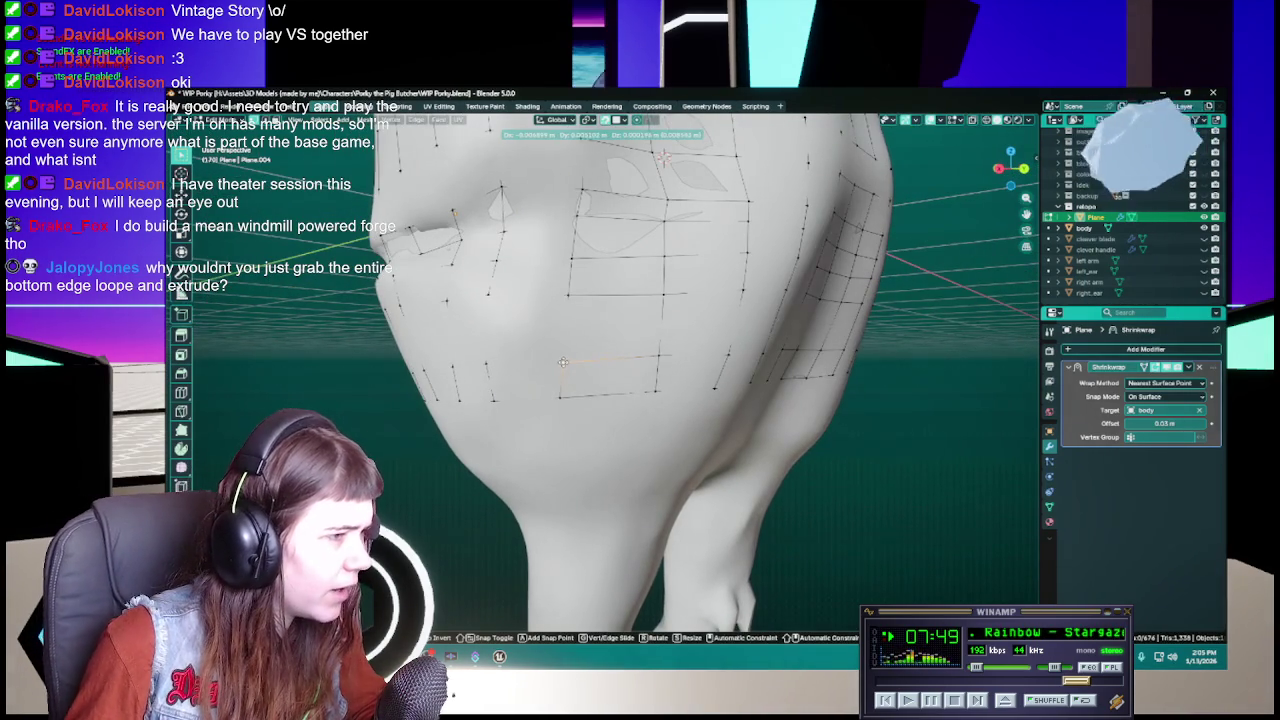
{"action": "key", "text": "Return"}
{"action": "key", "text": "ctrl+s"}
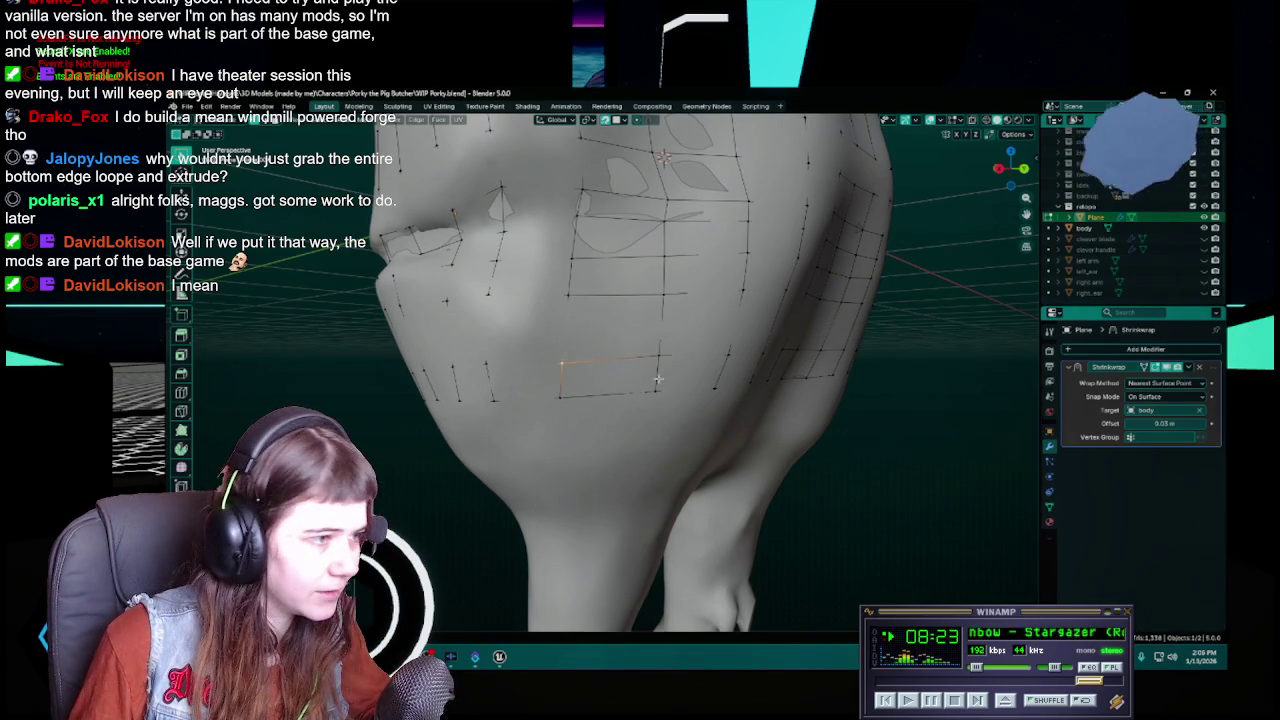
{"action": "key", "text": "ctrl+s"}
{"action": "middle_click_drag", "start_coordinate": [654, 394], "coordinate": [654, 371]}
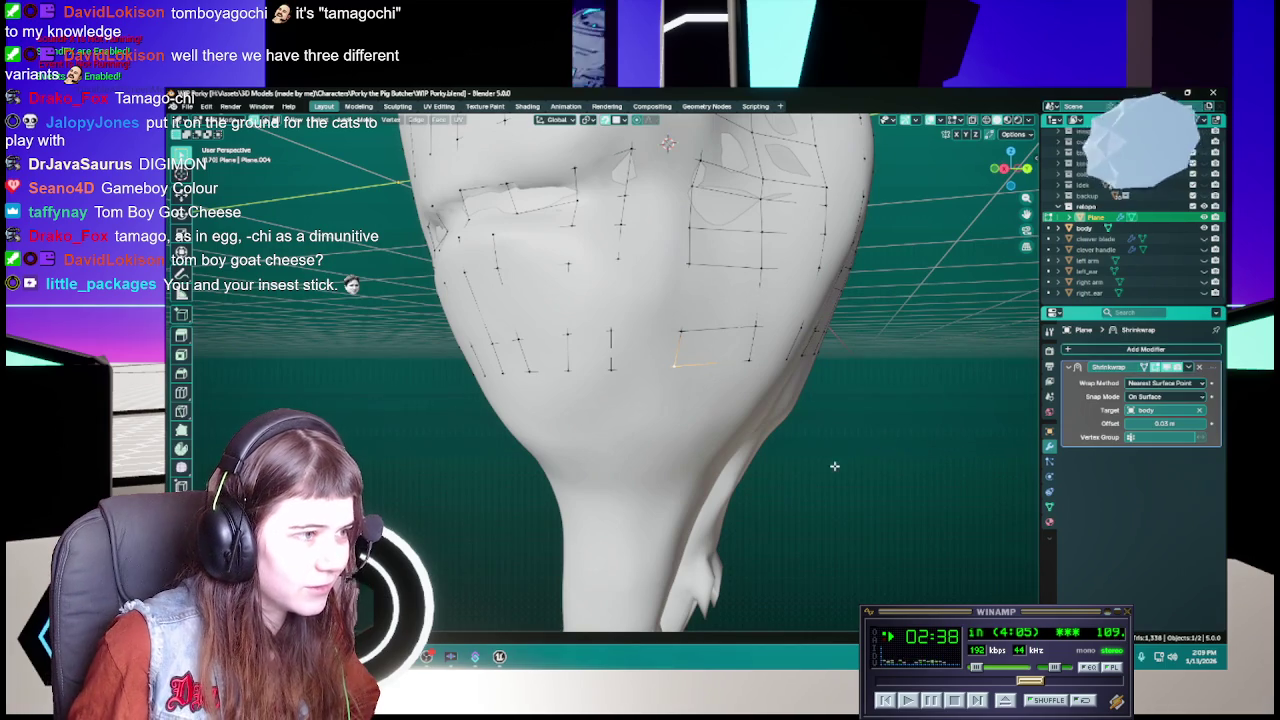
{"action": "middle_click_drag", "start_coordinate": [835, 466], "coordinate": [710, 410]}
{"action": "key", "text": "ctrl+s"}
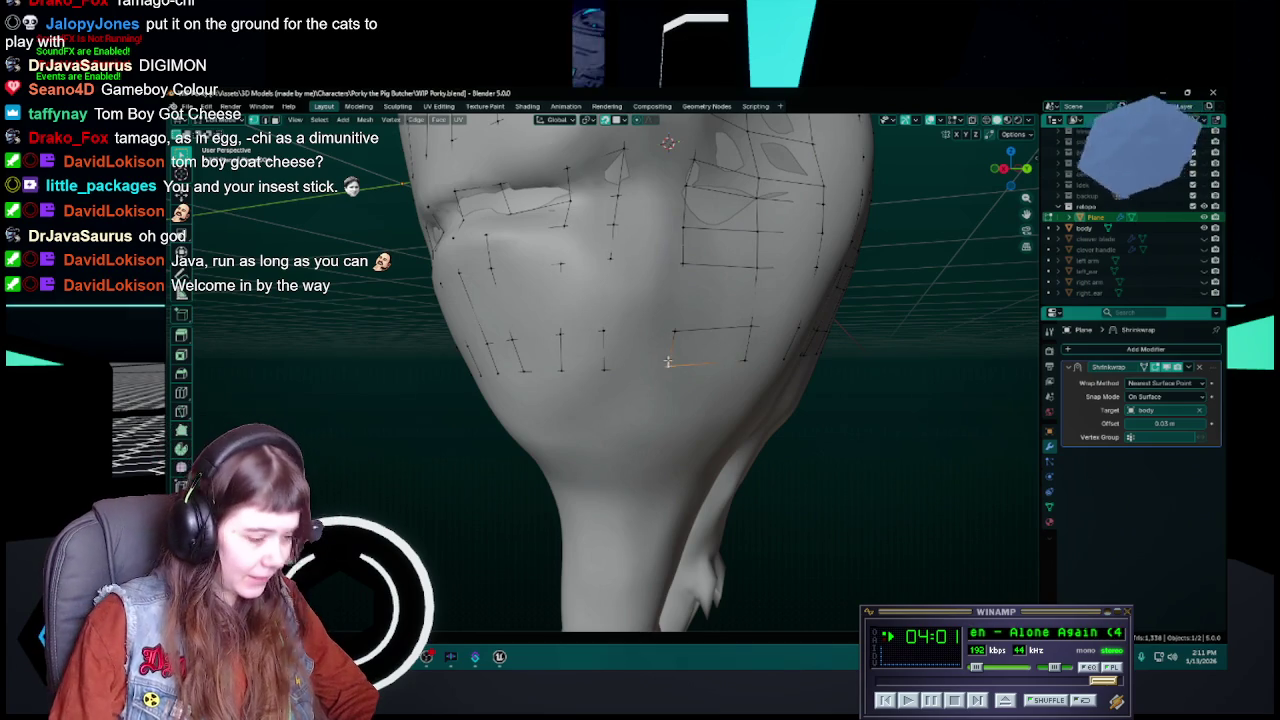
Move the chin rectangle's corner vertex into place and save
{"action": "mouse_move", "coordinate": [710, 410]}
{"action": "middle_mouse_down"}
{"action": "mouse_move", "coordinate": [675, 383]}
{"action": "mouse_move", "coordinate": [700, 386]}
{"action": "mouse_move", "coordinate": [654, 383]}
{"action": "middle_mouse_up"}
{"action": "key", "text": "ctrl+s"}
{"action": "key", "text": "g"}
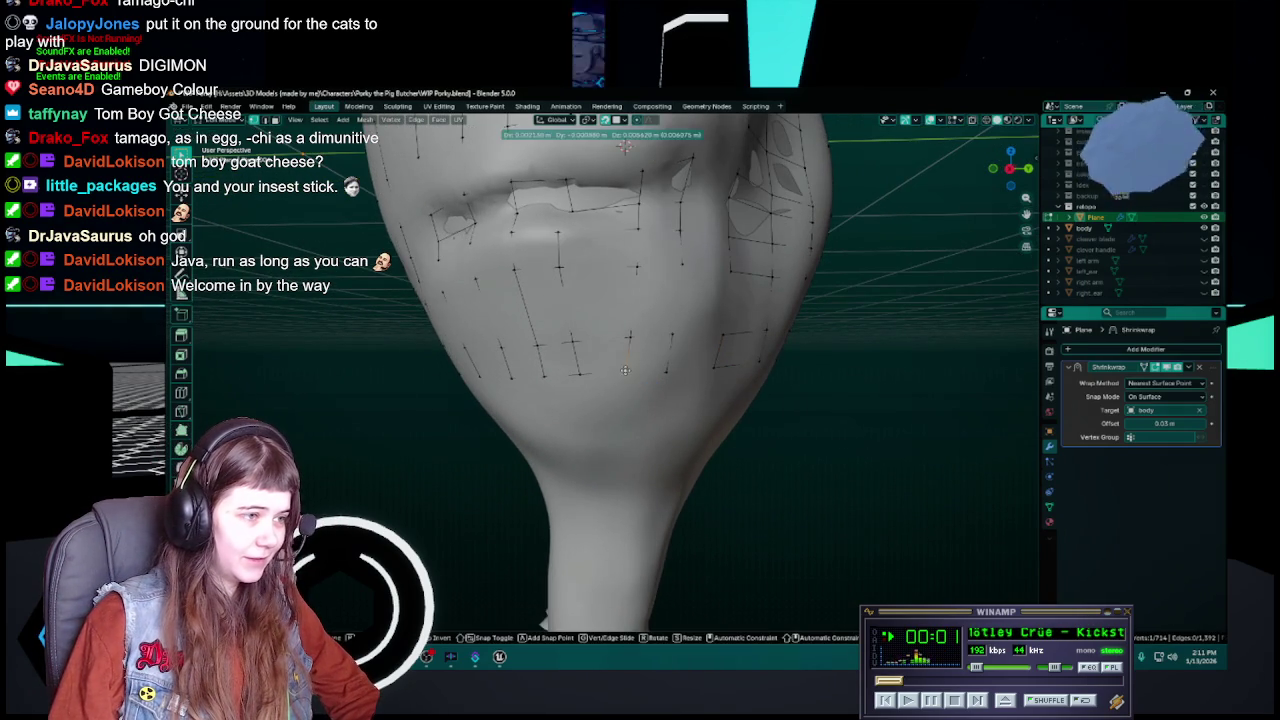
{"action": "left_click", "coordinate": [630, 370]}
{"action": "key", "text": "ctrl+s"}
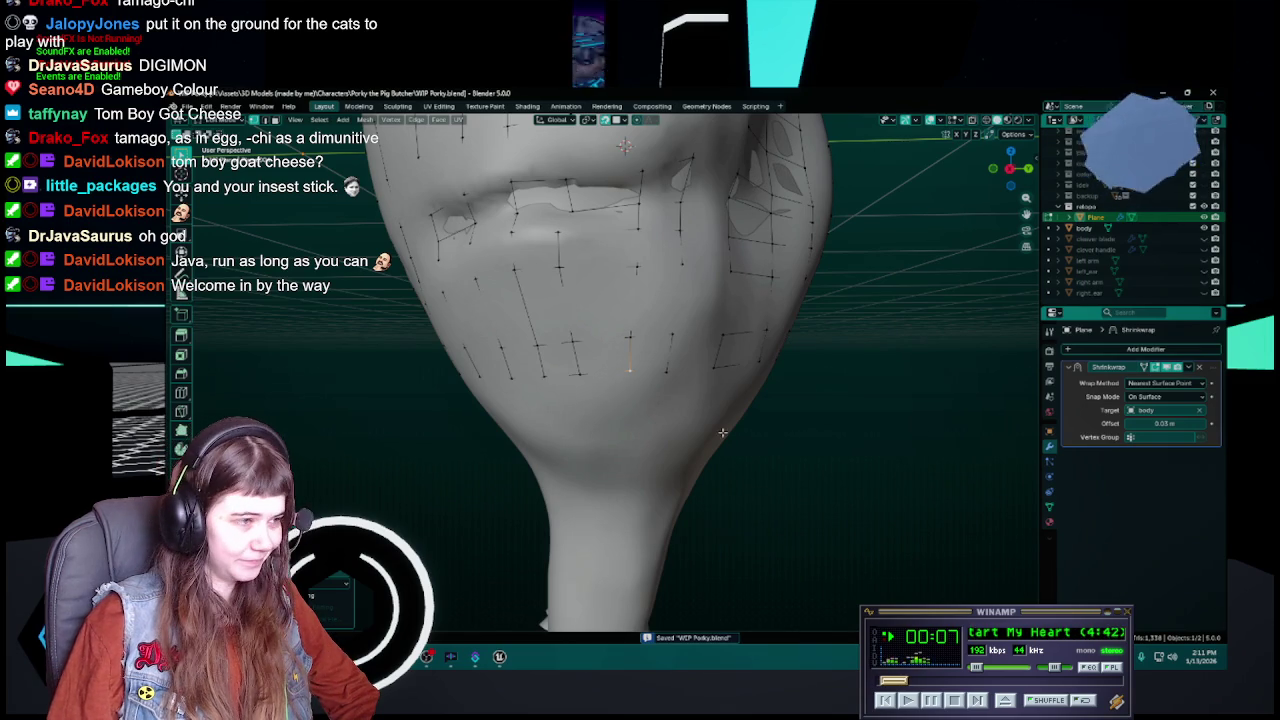
Extrude a new vertex down from the rectangle corner toward the jaw
{"action": "middle_click_drag", "start_coordinate": [689, 425], "coordinate": [617, 387]}
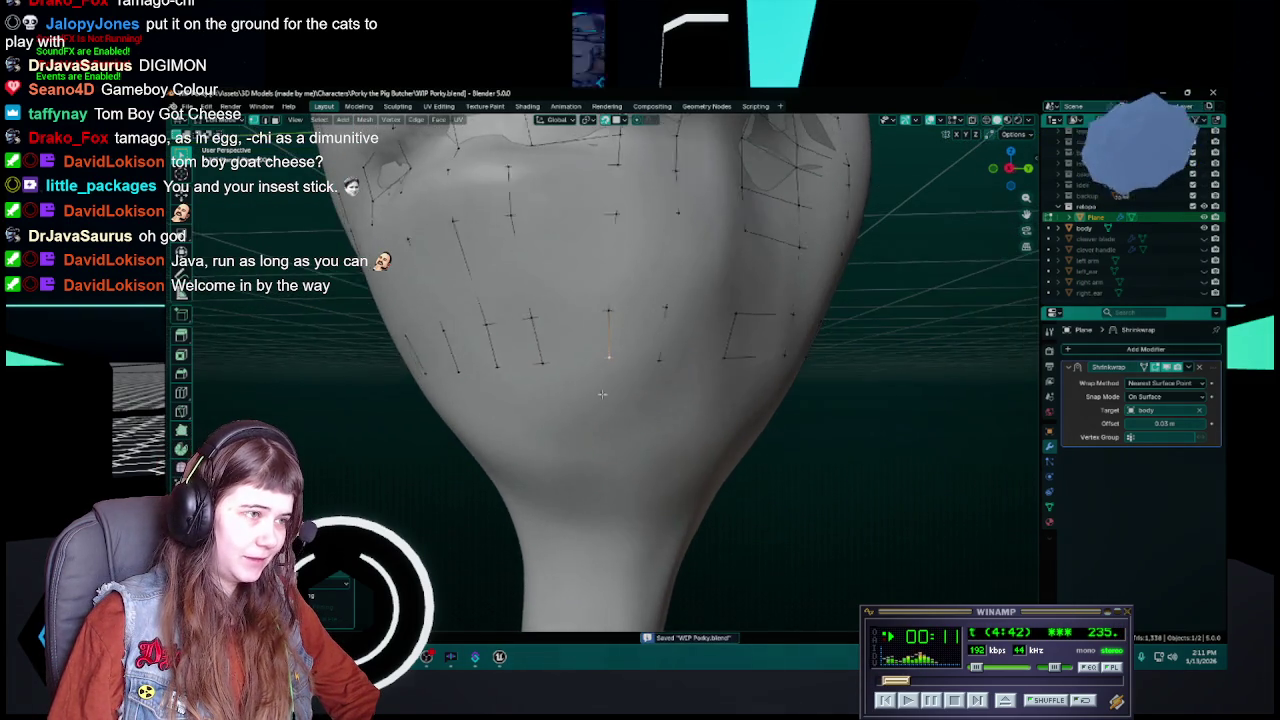
{"action": "middle_click_drag", "start_coordinate": [632, 385], "coordinate": [678, 397]}
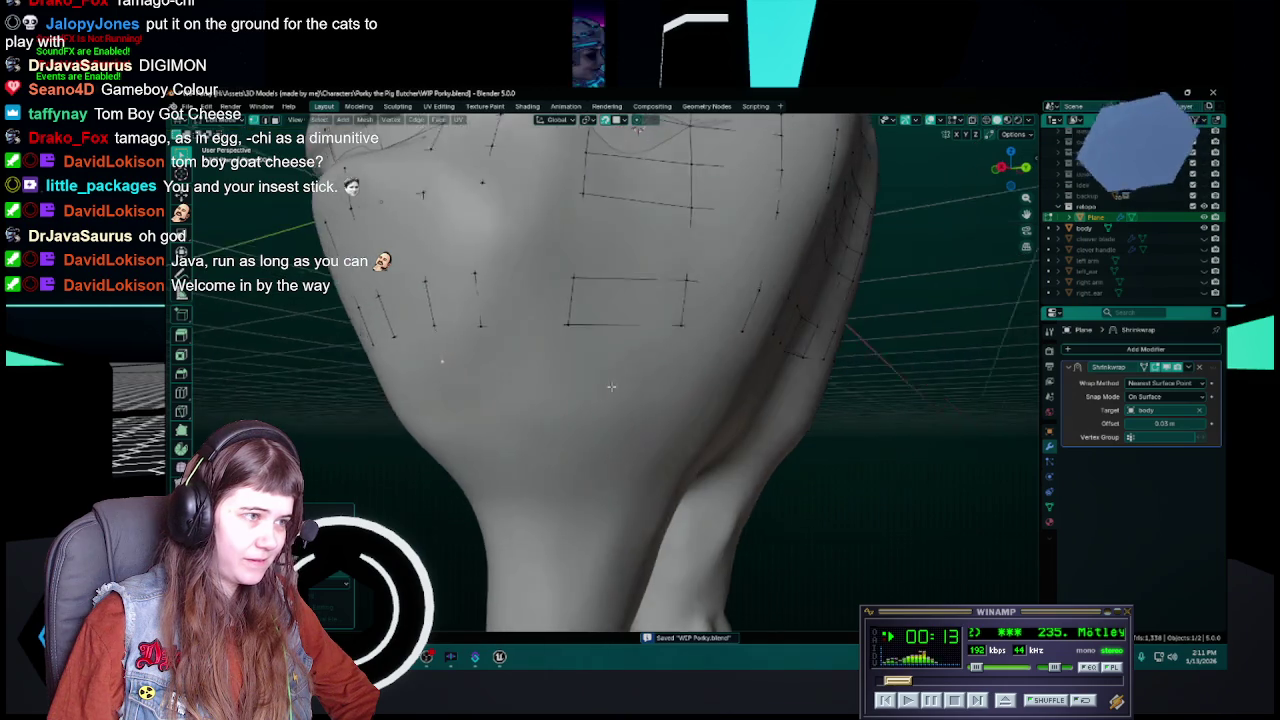
{"action": "middle_click_drag", "start_coordinate": [586, 341], "coordinate": [618, 350]}
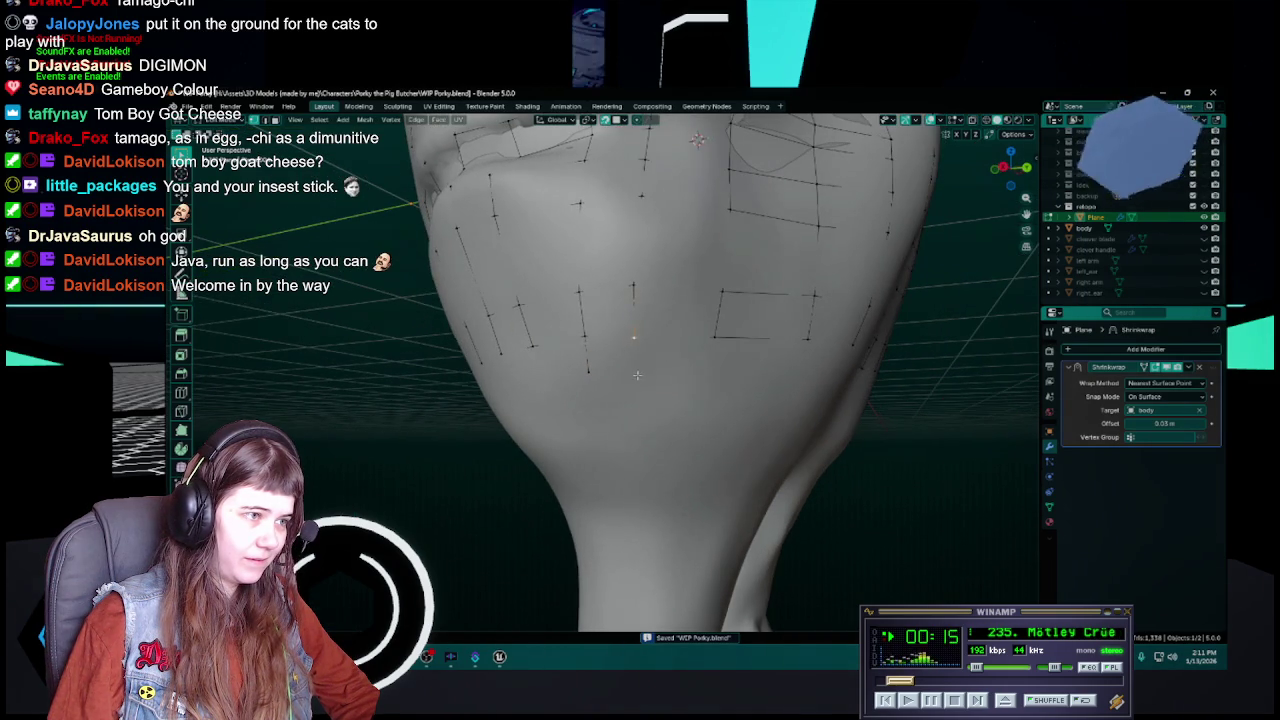
{"action": "right_click", "coordinate": [636, 372], "text": "ctrl"}
{"action": "key", "text": "e"}
{"action": "mouse_move", "coordinate": [640, 377]}
{"action": "middle_mouse_down"}
{"action": "mouse_move", "coordinate": [626, 377]}
{"action": "mouse_move", "coordinate": [714, 391]}
{"action": "mouse_move", "coordinate": [643, 381]}
{"action": "middle_mouse_up"}
{"action": "left_click", "coordinate": [614, 378]}
Extrude two more vertices further down the jaw and save
{"action": "key", "text": "e"}
{"action": "left_click", "coordinate": [696, 372]}
{"action": "key", "text": "e"}
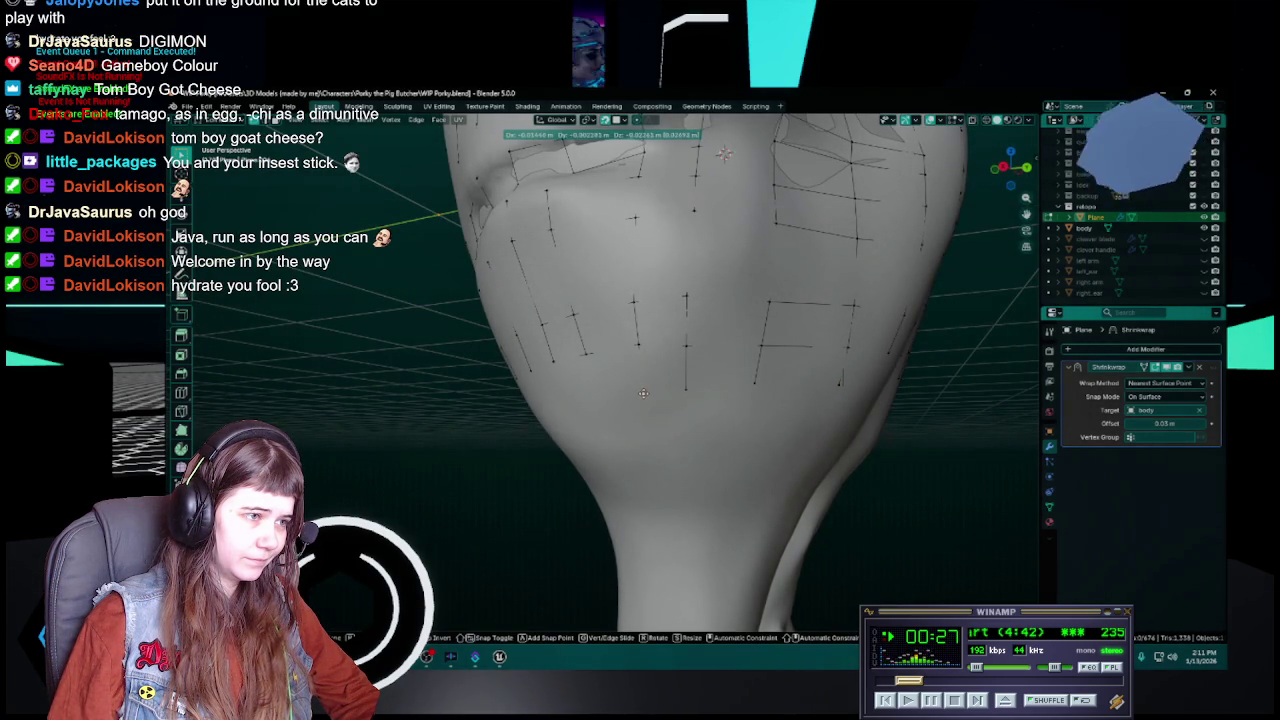
{"action": "left_click", "coordinate": [643, 393]}
{"action": "middle_click_drag", "start_coordinate": [678, 369], "coordinate": [637, 402]}
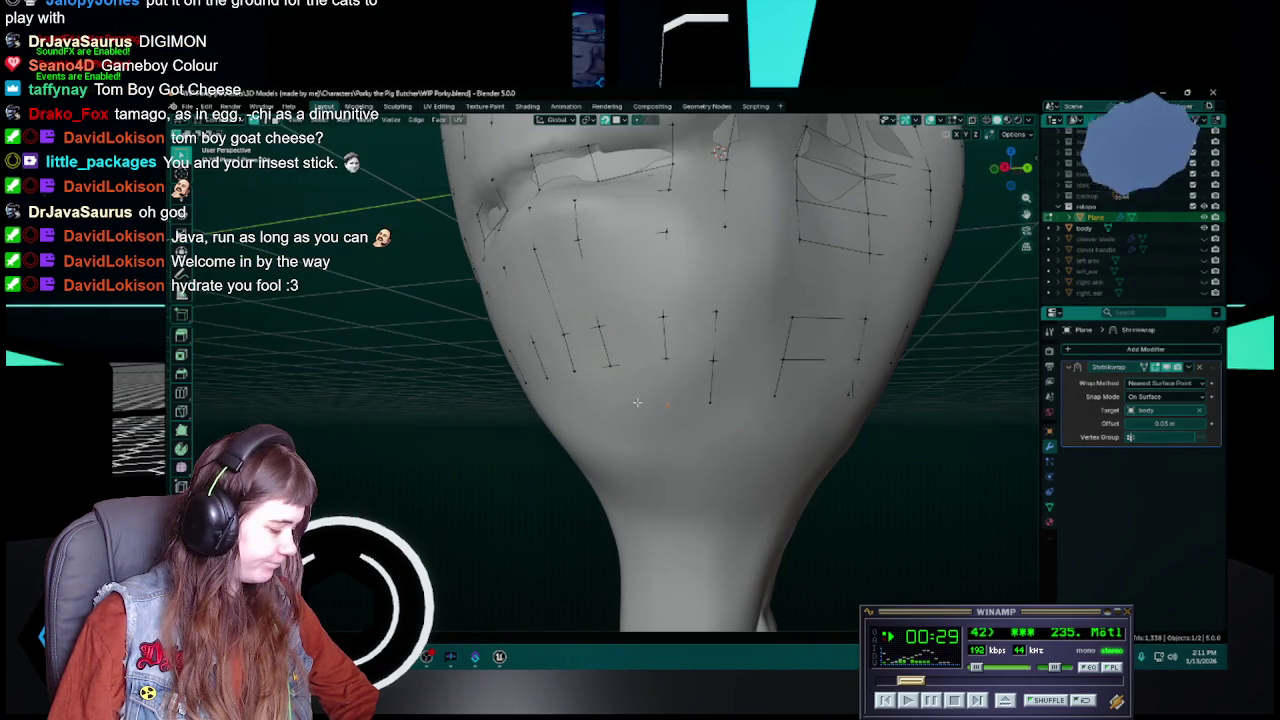
{"action": "key", "text": "ctrl+s"}
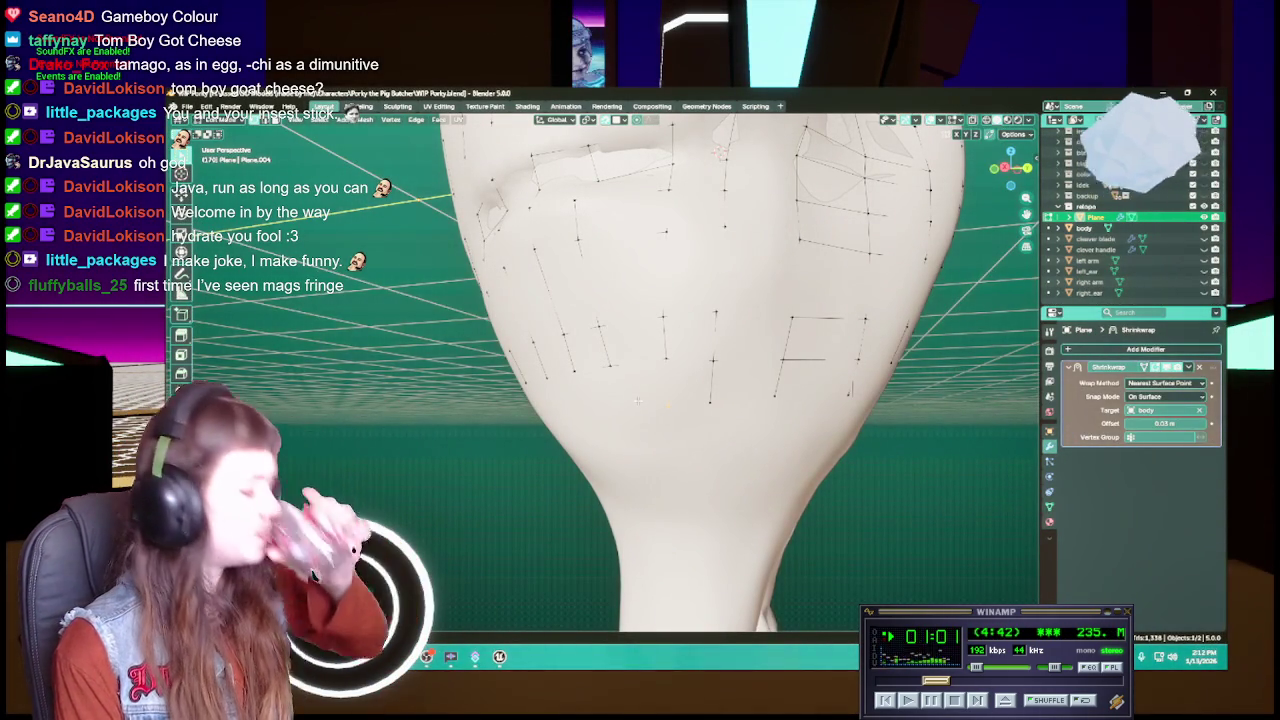
Switch the retopology Plane from Object Mode into Edit Mode
{"action": "key", "text": "Tab"}
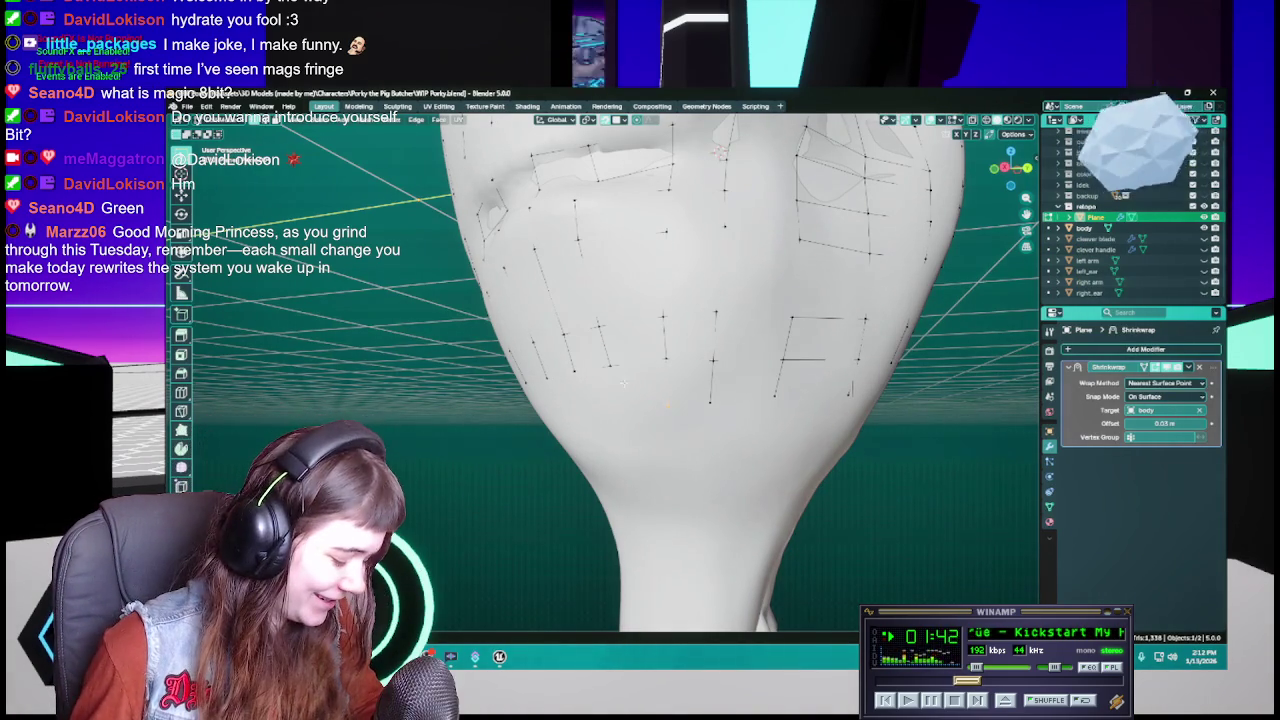
Move three vertices below the chin rectangle onto the sculpt, save, and start moving a cheek vertex
{"action": "mouse_move", "coordinate": [604, 378]}
{"action": "middle_mouse_down"}
{"action": "mouse_move", "coordinate": [705, 385]}
{"action": "mouse_move", "coordinate": [678, 401]}
{"action": "mouse_move", "coordinate": [728, 420]}
{"action": "middle_mouse_up"}
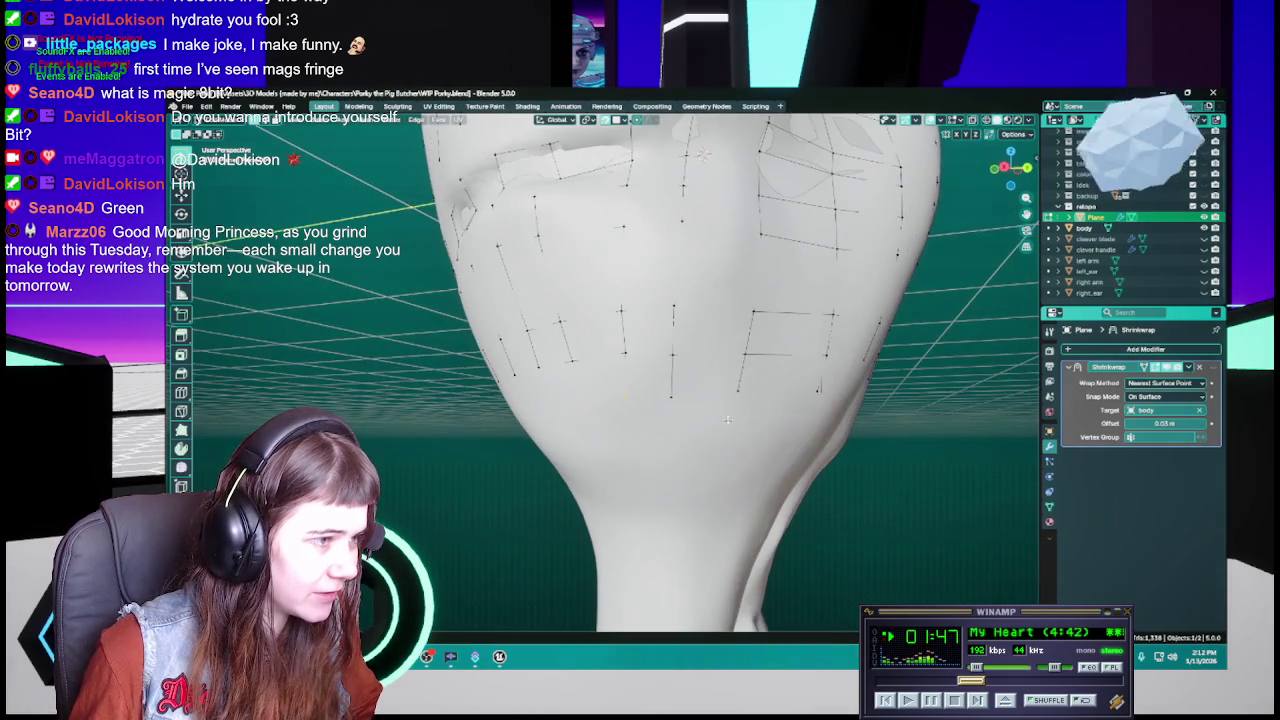
{"action": "key", "text": "g"}
{"action": "left_click", "coordinate": [677, 395]}
{"action": "mouse_move", "coordinate": [677, 395]}
{"action": "middle_mouse_down"}
{"action": "mouse_move", "coordinate": [813, 408]}
{"action": "mouse_move", "coordinate": [618, 388]}
{"action": "mouse_move", "coordinate": [677, 382]}
{"action": "middle_mouse_up"}
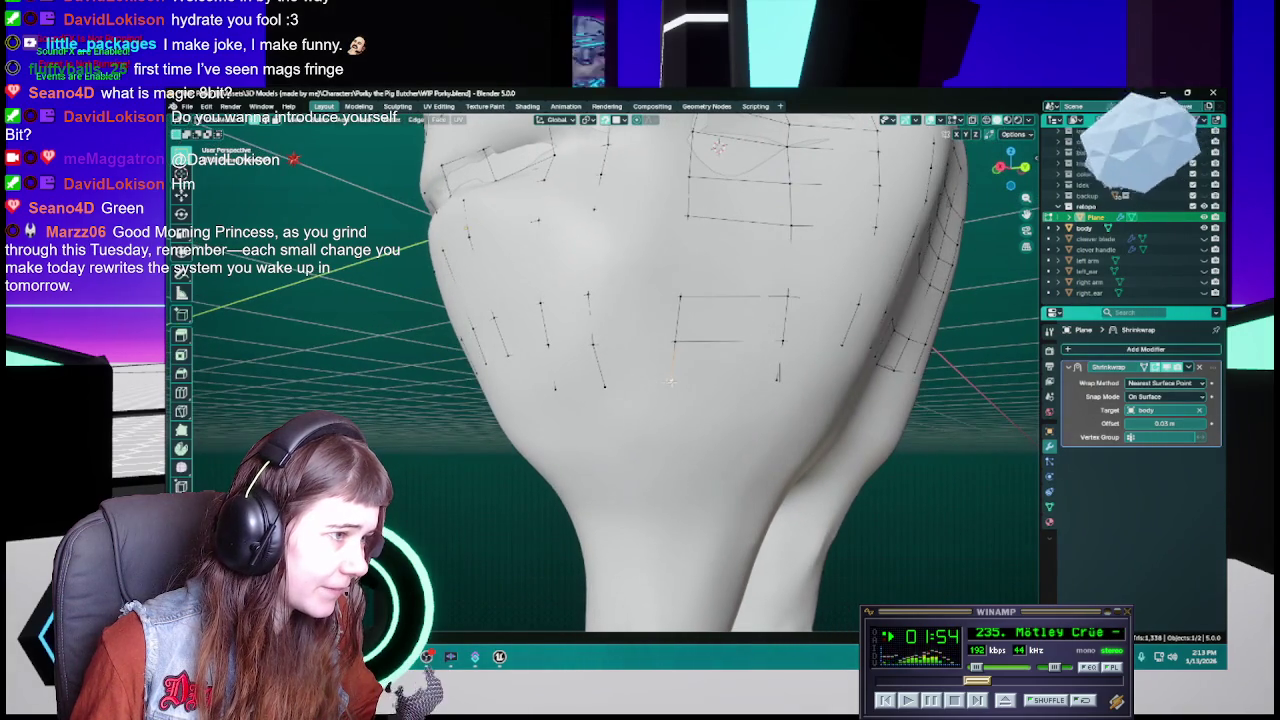
{"action": "key", "text": "g"}
{"action": "left_click", "coordinate": [680, 384]}
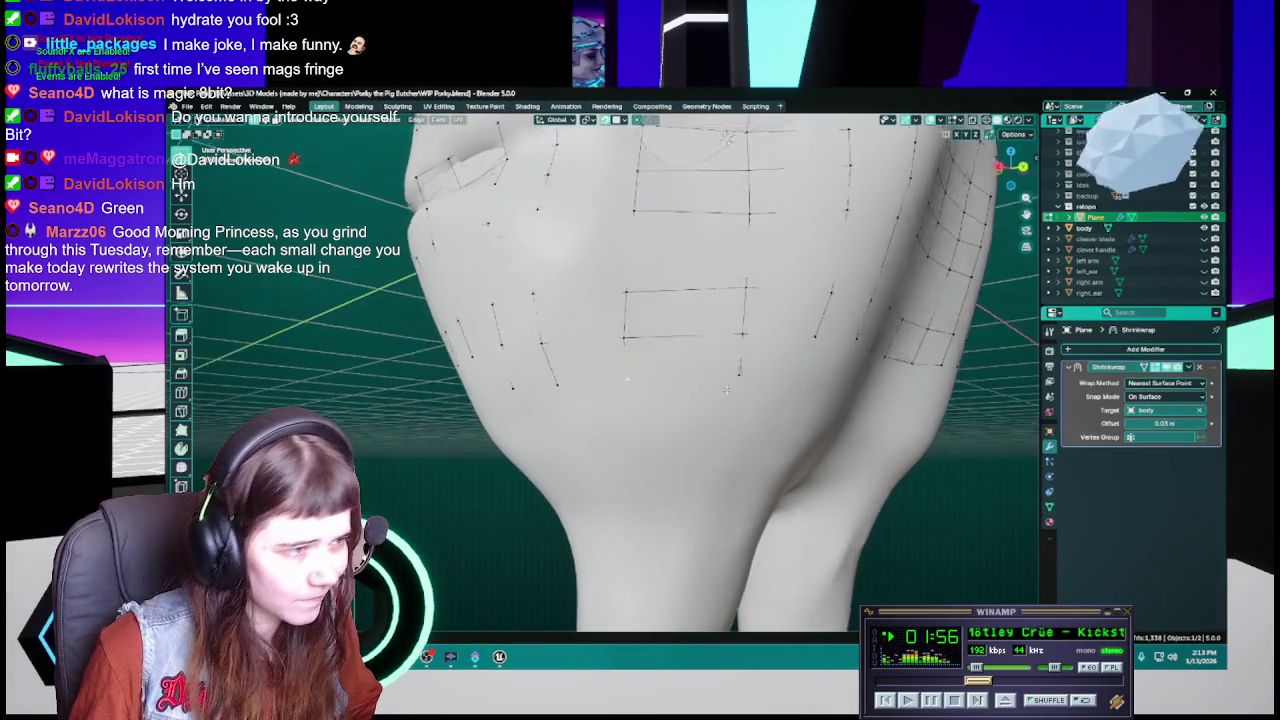
{"action": "mouse_move", "coordinate": [680, 384]}
{"action": "middle_mouse_down"}
{"action": "mouse_move", "coordinate": [707, 389]}
{"action": "mouse_move", "coordinate": [624, 375]}
{"action": "middle_mouse_up"}
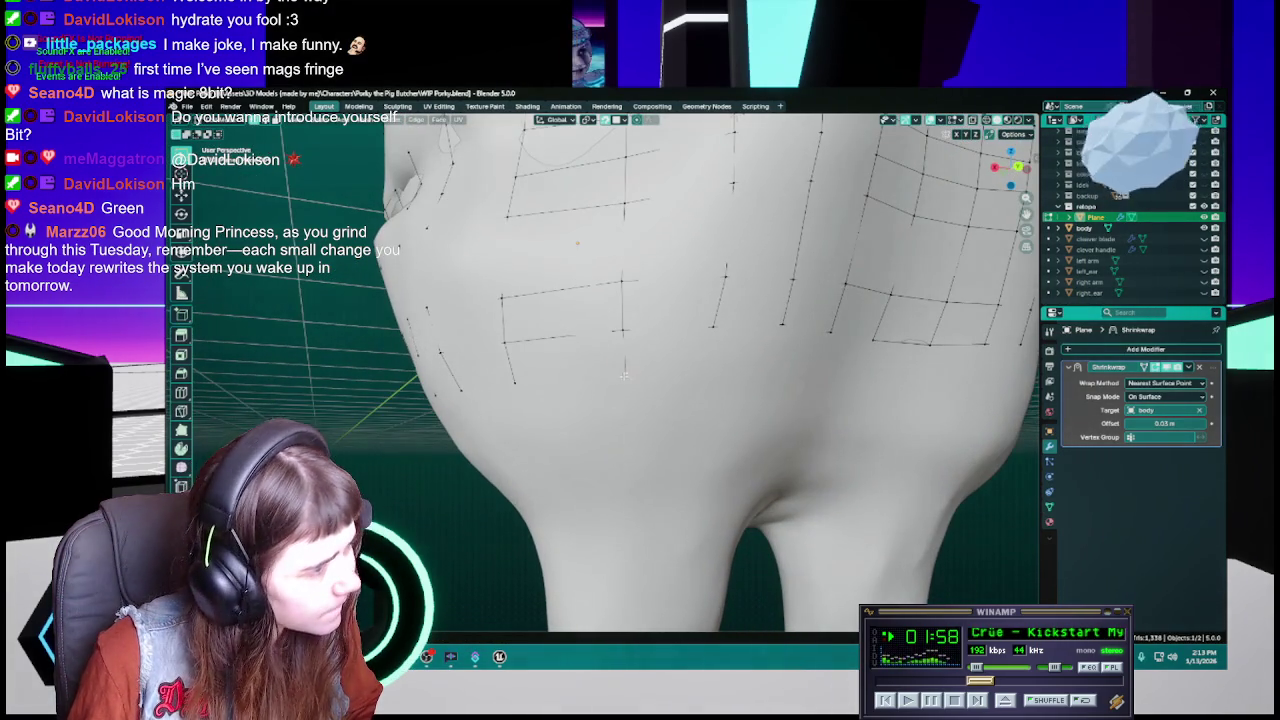
{"action": "key", "text": "g"}
{"action": "left_click", "coordinate": [624, 375]}
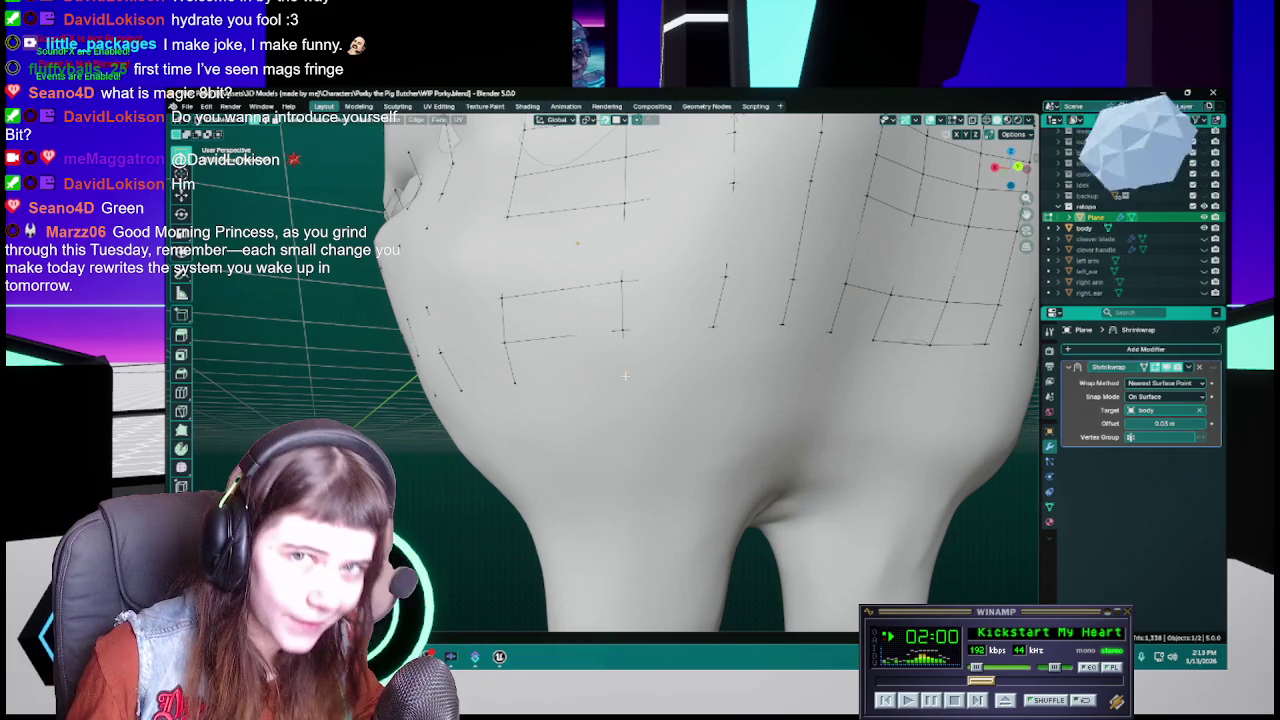
{"action": "middle_click_drag", "start_coordinate": [623, 376], "coordinate": [688, 333]}
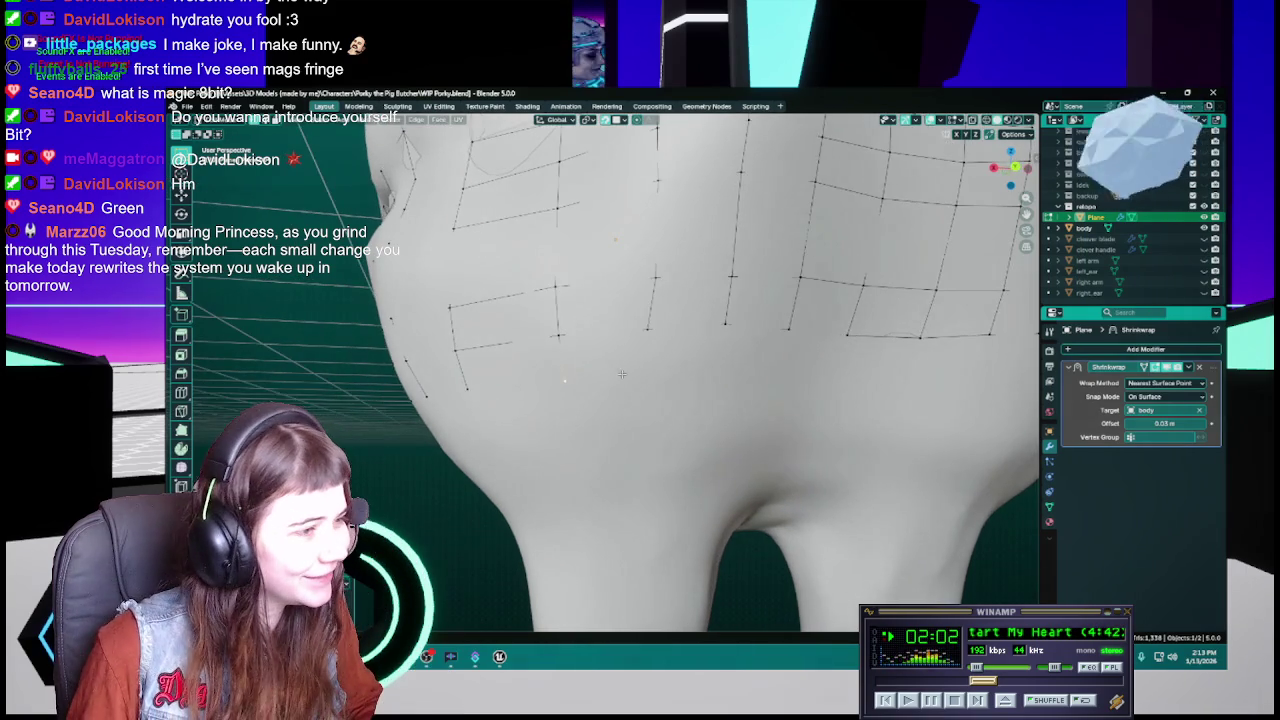
{"action": "key", "text": "ctrl+s"}
{"action": "key", "text": "g"}
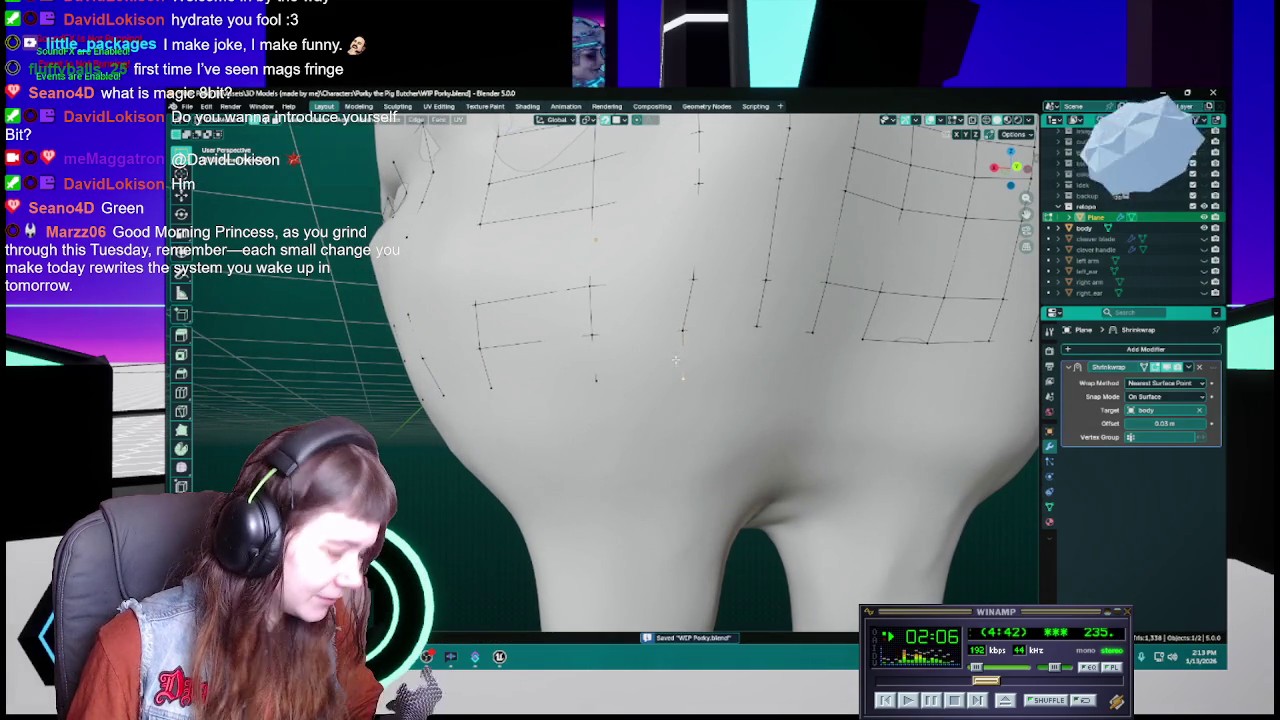
Reposition a grid vertex and extrude a new edge across the sculpt's lower front
{"action": "left_click", "coordinate": [687, 330]}
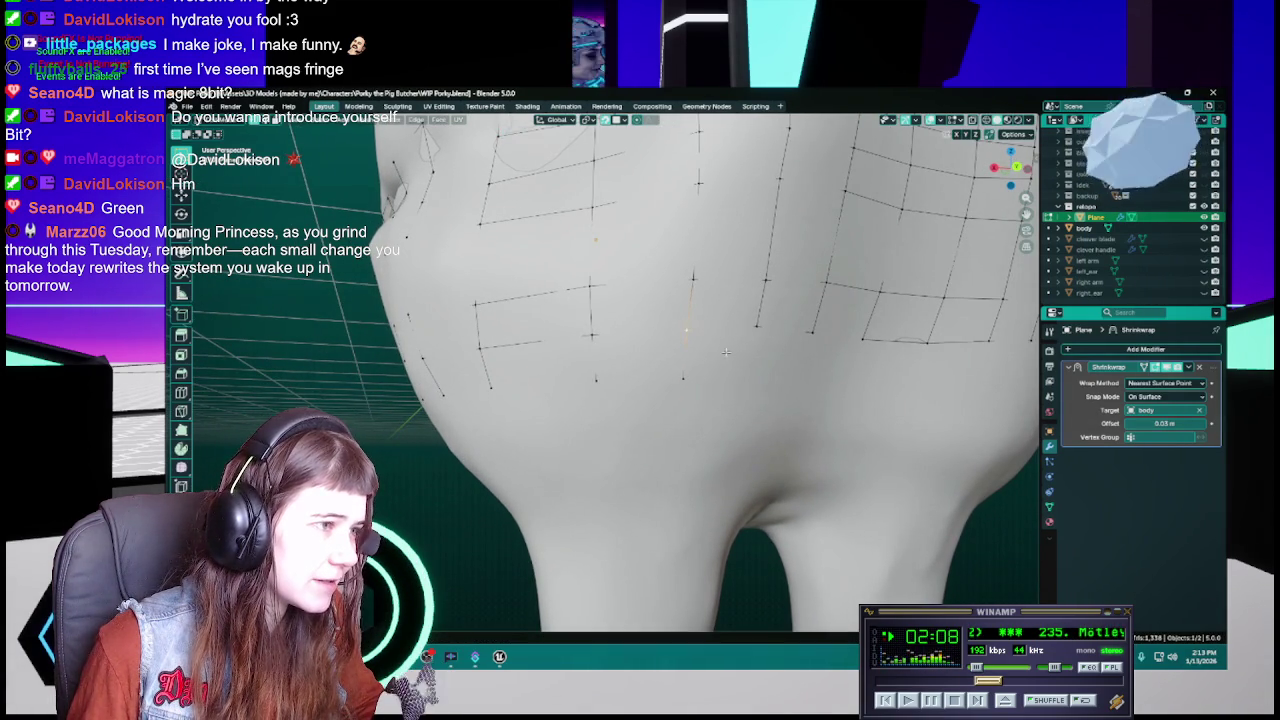
{"action": "middle_click_drag", "start_coordinate": [687, 330], "coordinate": [655, 327]}
{"action": "key", "text": "g"}
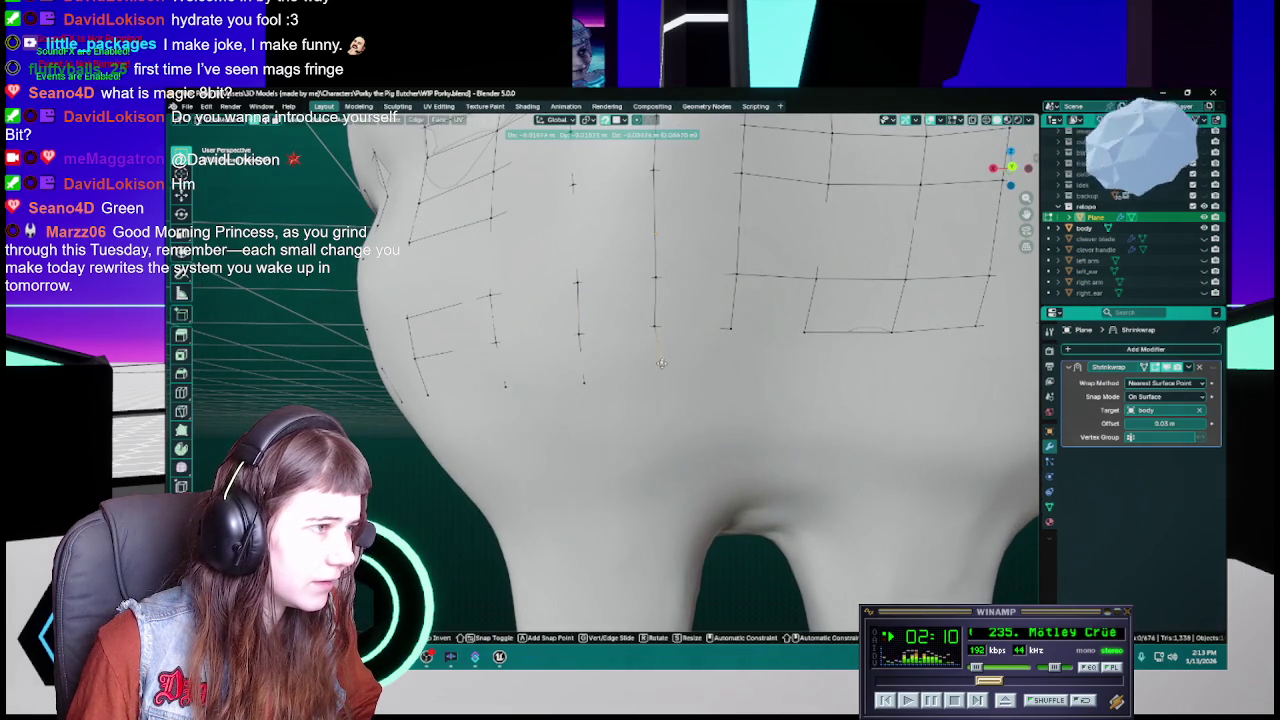
{"action": "left_click", "coordinate": [656, 376]}
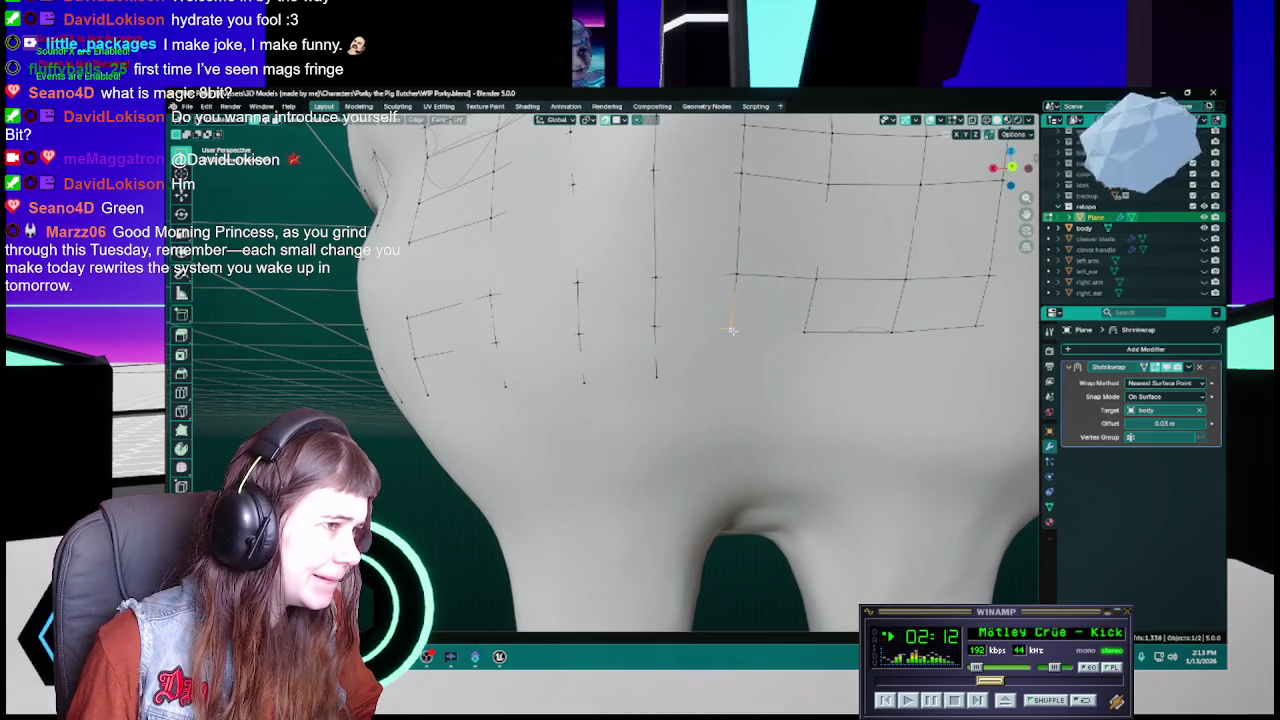
{"action": "key", "text": "e"}
{"action": "left_click", "coordinate": [732, 376]}
Extrude two more vertices to frame the open sides of the next quad
{"action": "middle_click_drag", "start_coordinate": [732, 376], "coordinate": [637, 369]}
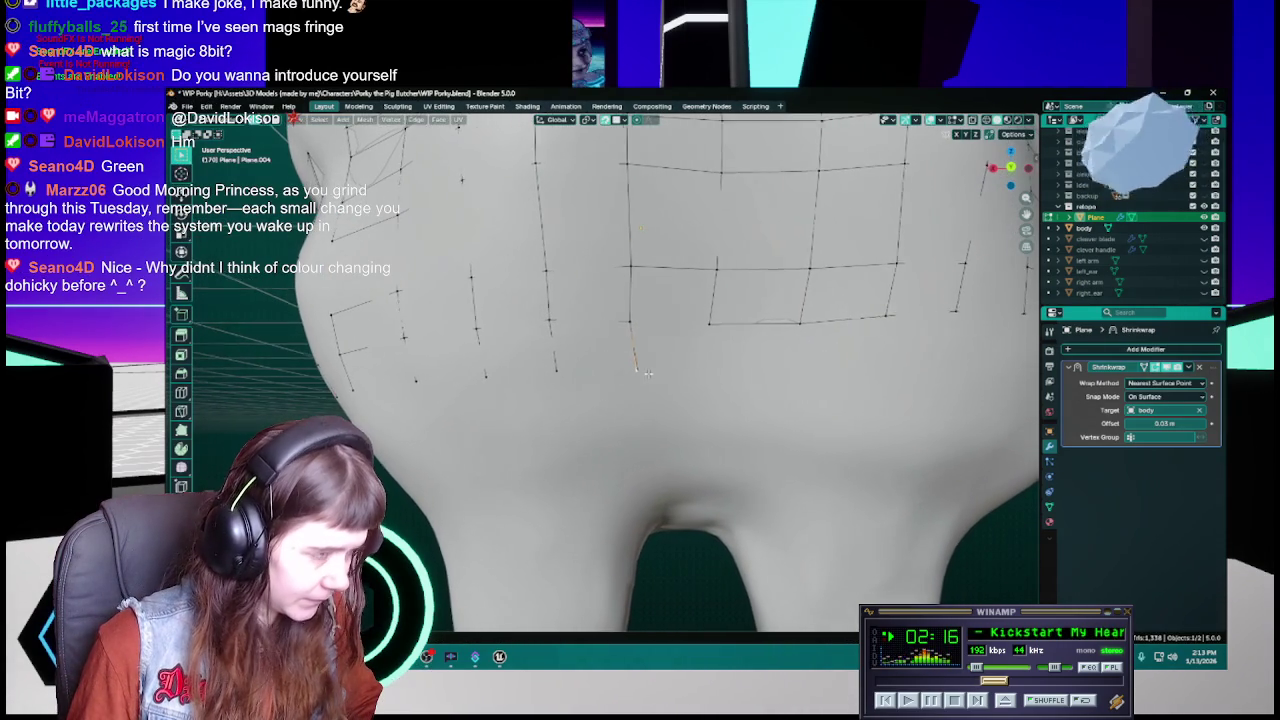
{"action": "key", "text": "e"}
{"action": "left_click", "coordinate": [637, 369]}
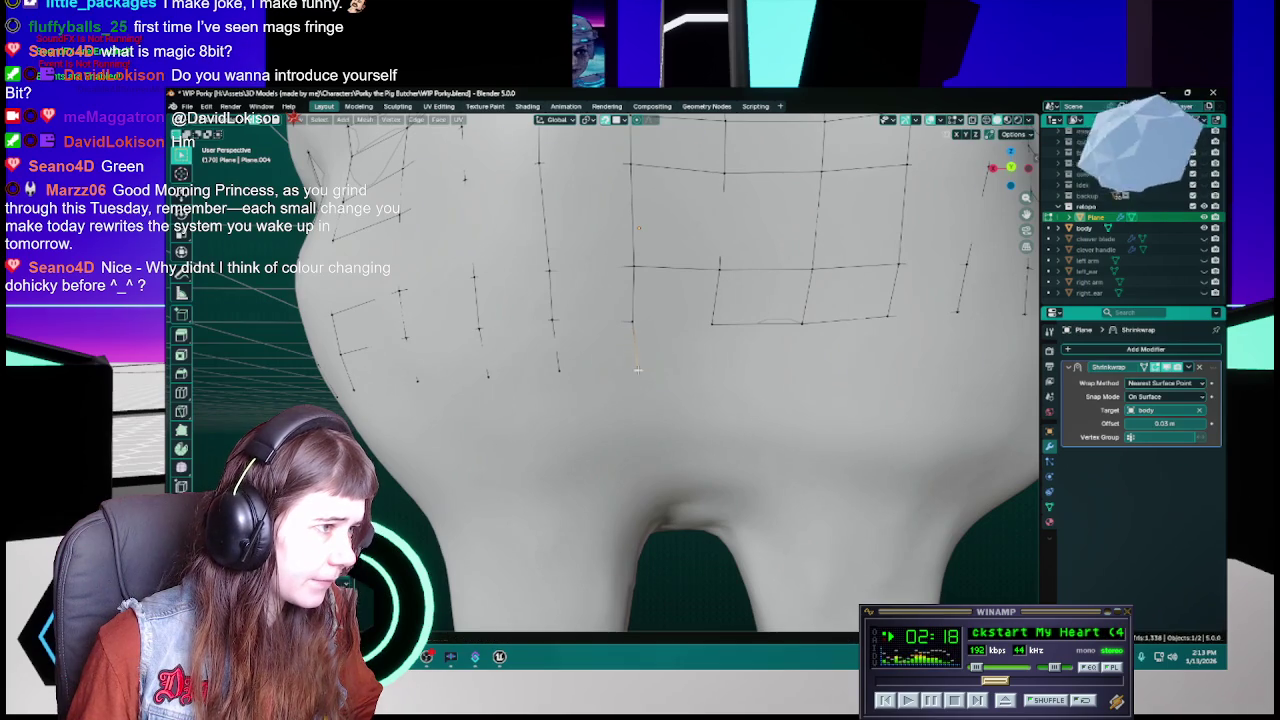
{"action": "key", "text": "e"}
{"action": "left_click", "coordinate": [711, 365]}
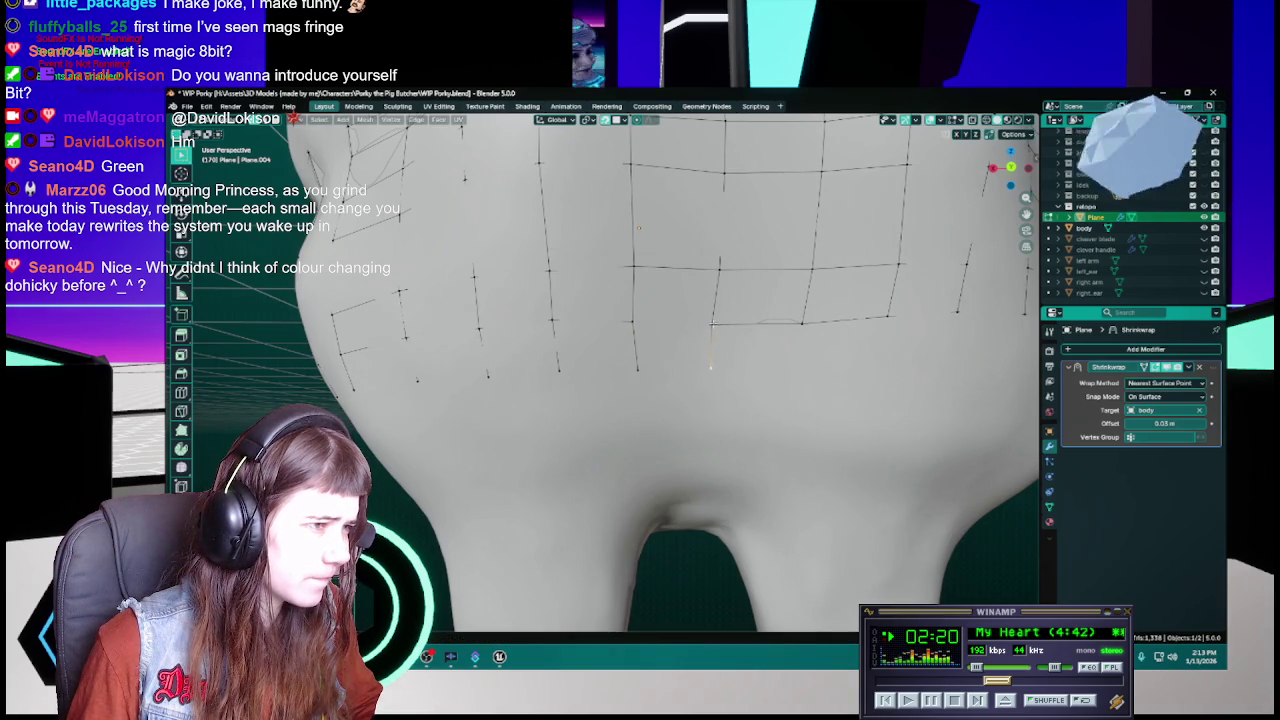
{"action": "key", "text": "e"}
Select the two open edges and fill them with a new quad face
{"action": "left_click", "coordinate": [714, 325]}
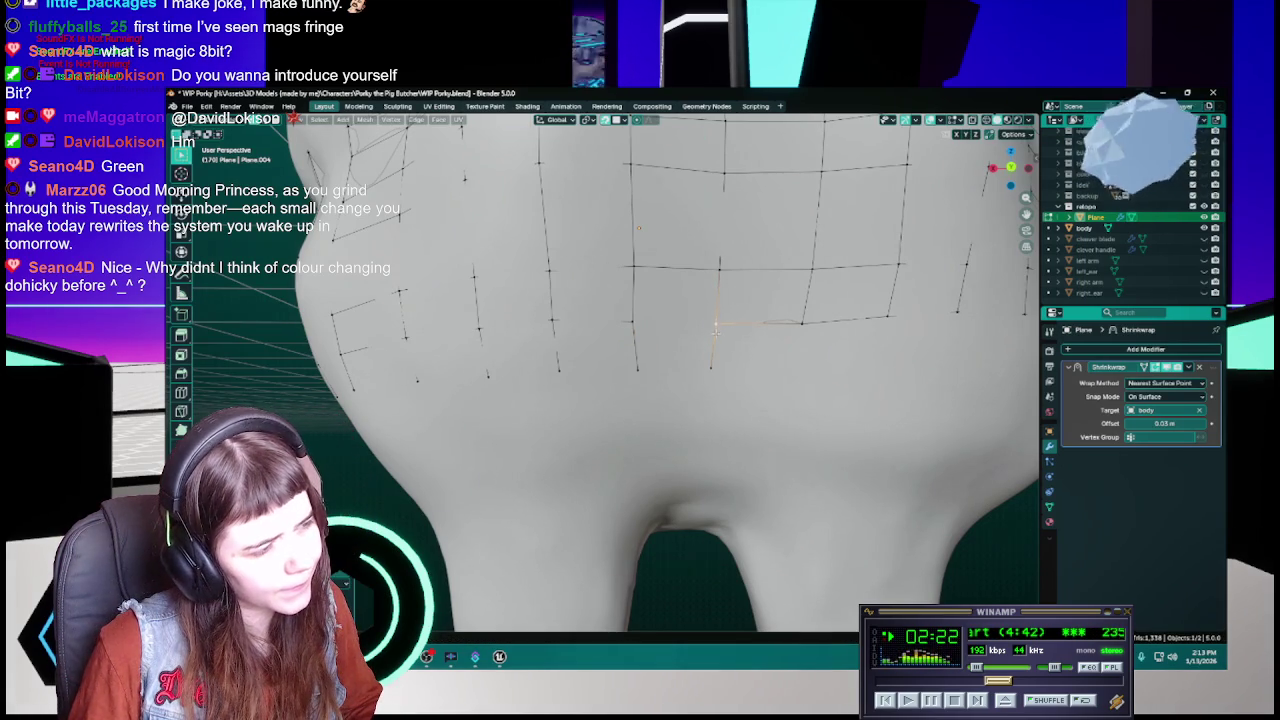
{"action": "middle_click_drag", "start_coordinate": [714, 325], "coordinate": [704, 324]}
{"action": "left_click", "coordinate": [626, 319]}
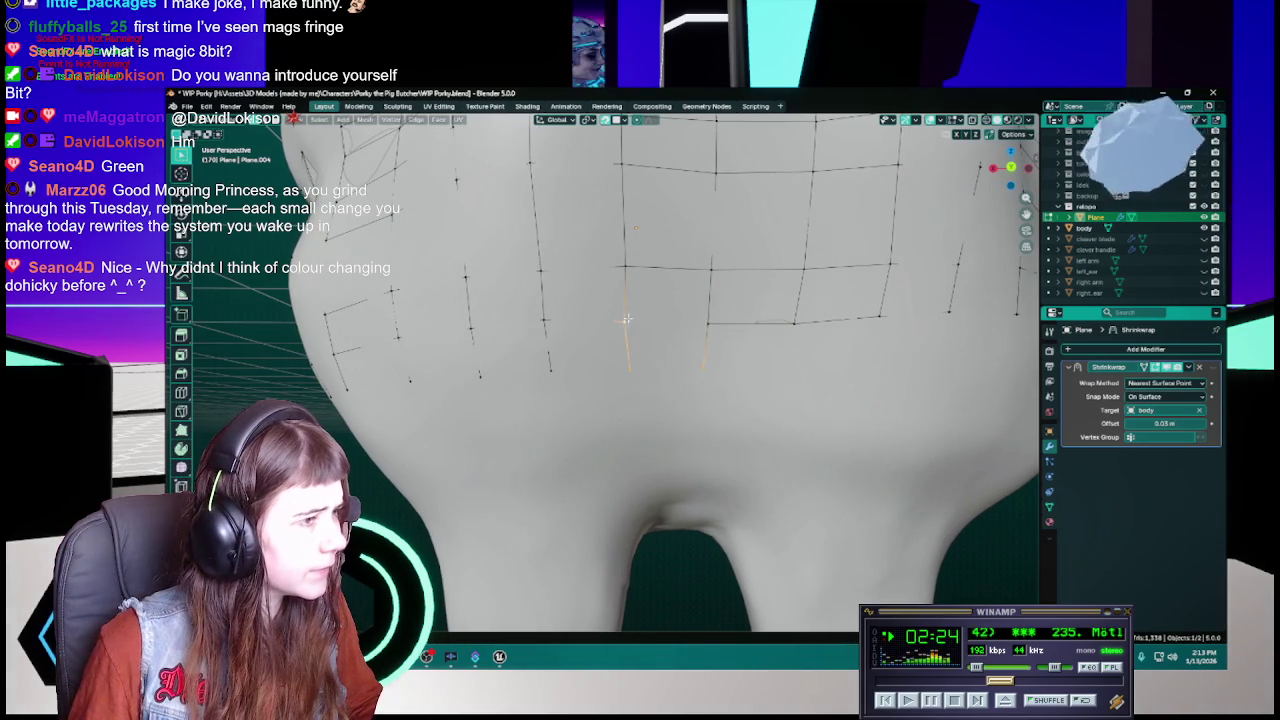
{"action": "key", "text": "f"}
{"action": "middle_click_drag", "start_coordinate": [626, 319], "coordinate": [705, 366]}
Inspect the new face's corner and side edge from several angles, then save WIP Porky.blend
{"action": "left_click", "coordinate": [710, 370]}
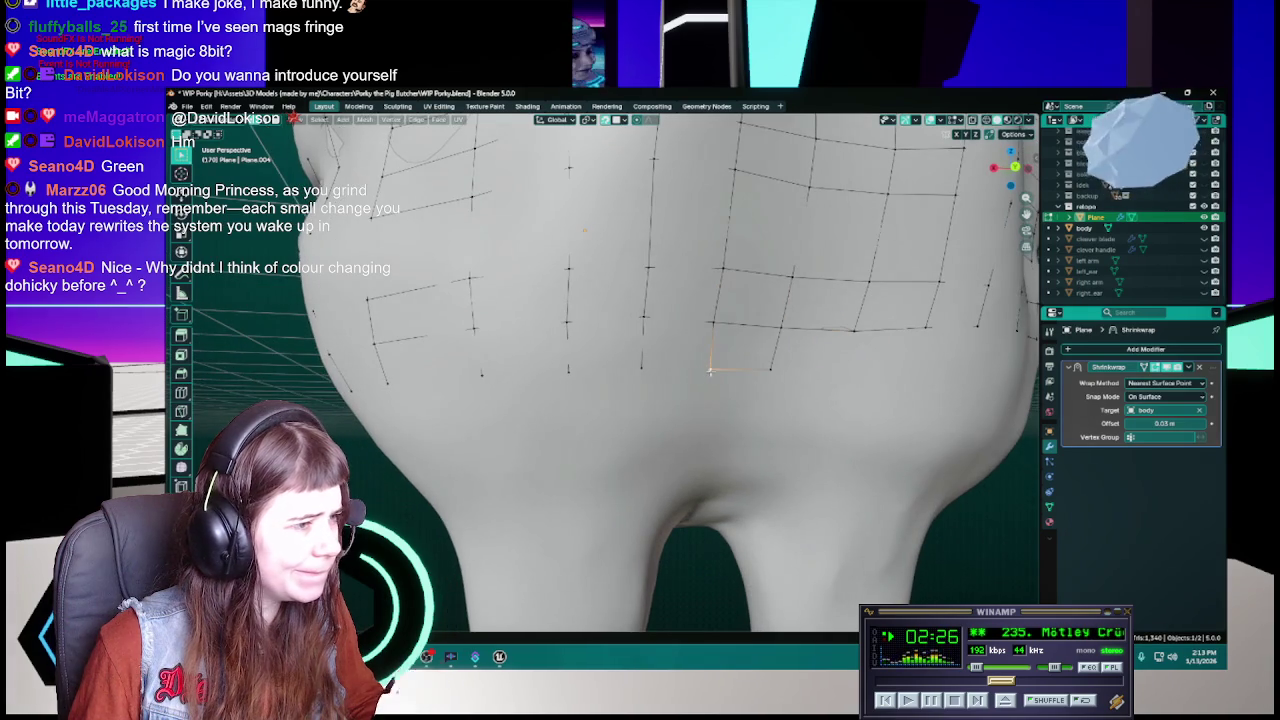
{"action": "left_click", "coordinate": [643, 320]}
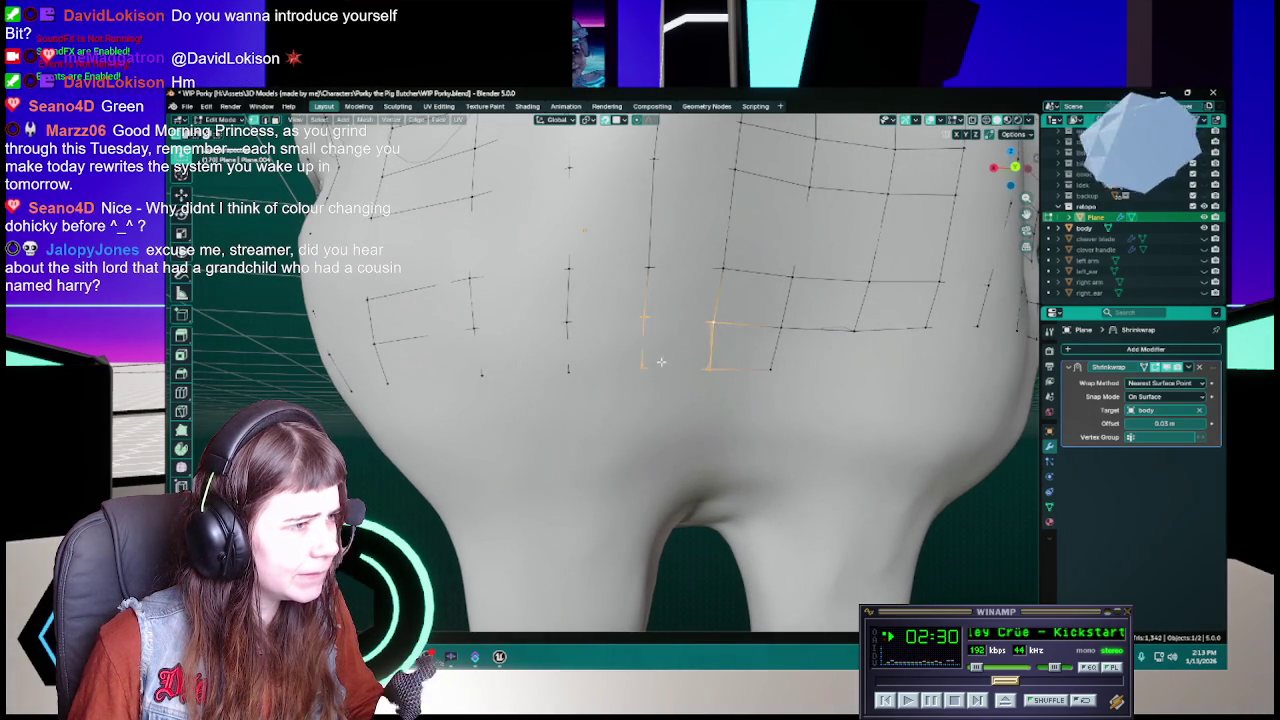
{"action": "middle_click_drag", "start_coordinate": [680, 360], "coordinate": [642, 348]}
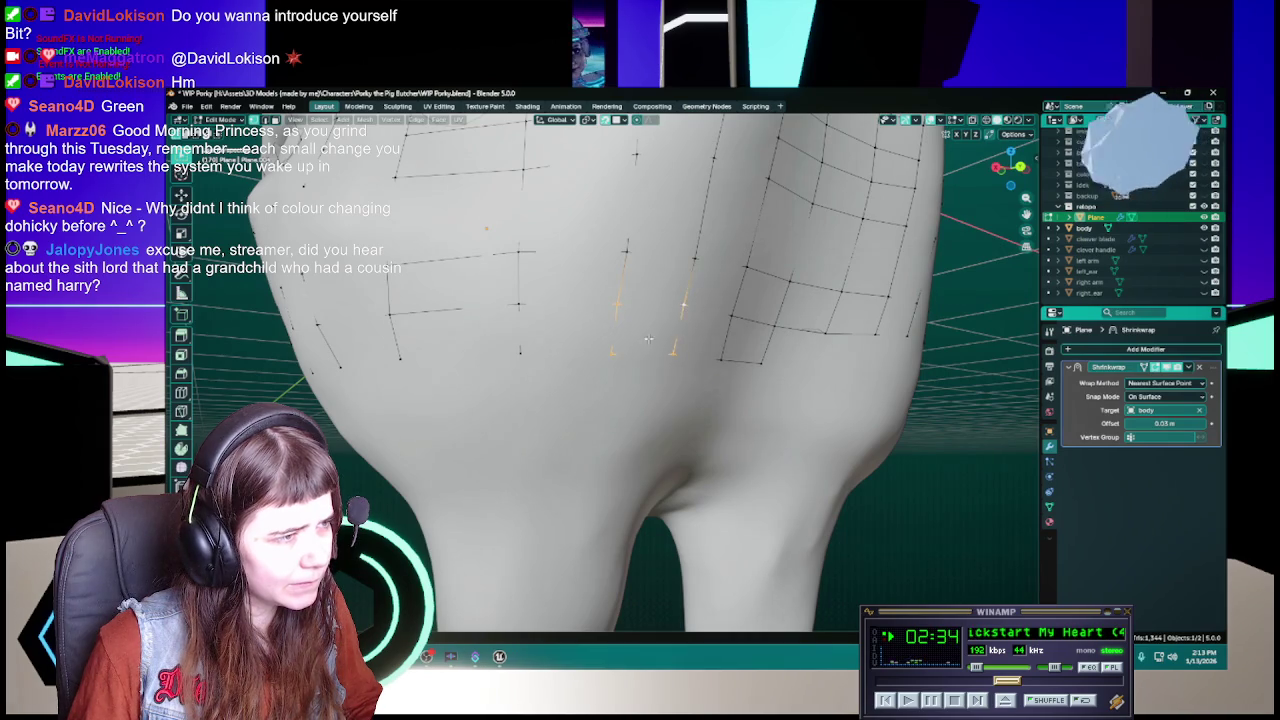
{"action": "middle_click_drag", "start_coordinate": [648, 340], "coordinate": [648, 347]}
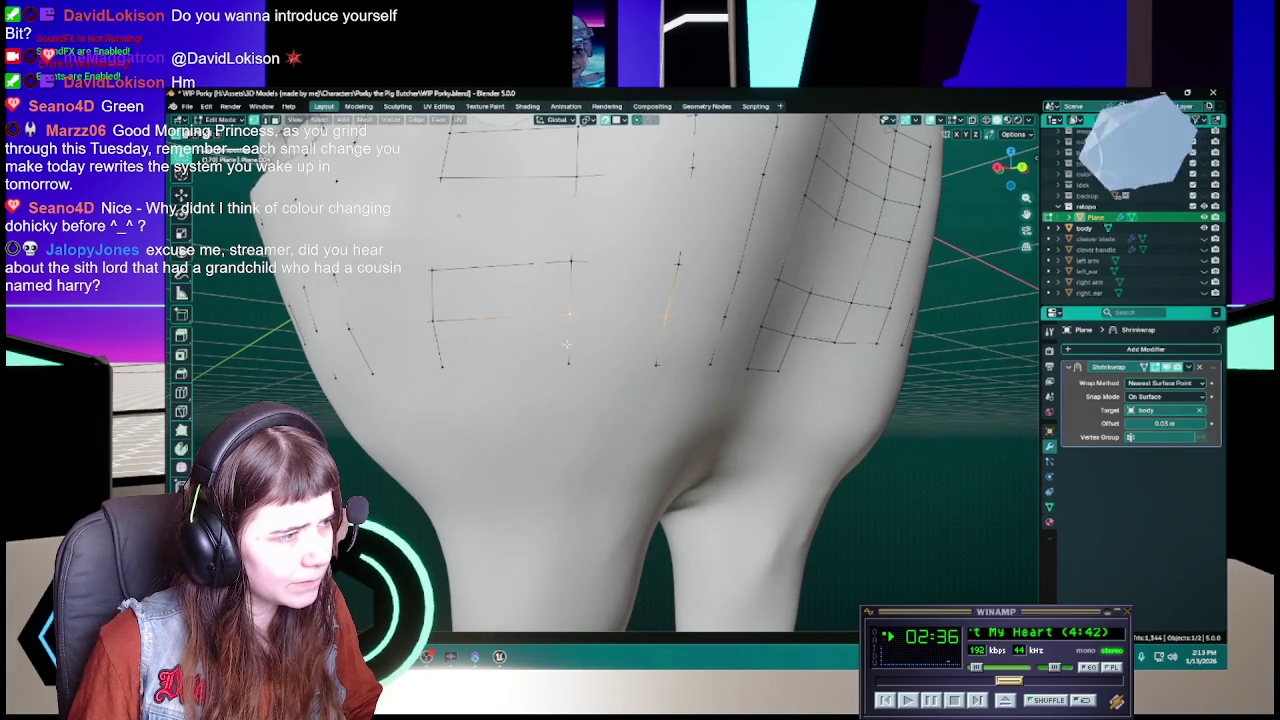
{"action": "mouse_move", "coordinate": [603, 359]}
{"action": "middle_mouse_down"}
{"action": "mouse_move", "coordinate": [658, 367]}
{"action": "mouse_move", "coordinate": [583, 345]}
{"action": "middle_mouse_up"}
{"action": "key", "text": "ctrl+s"}
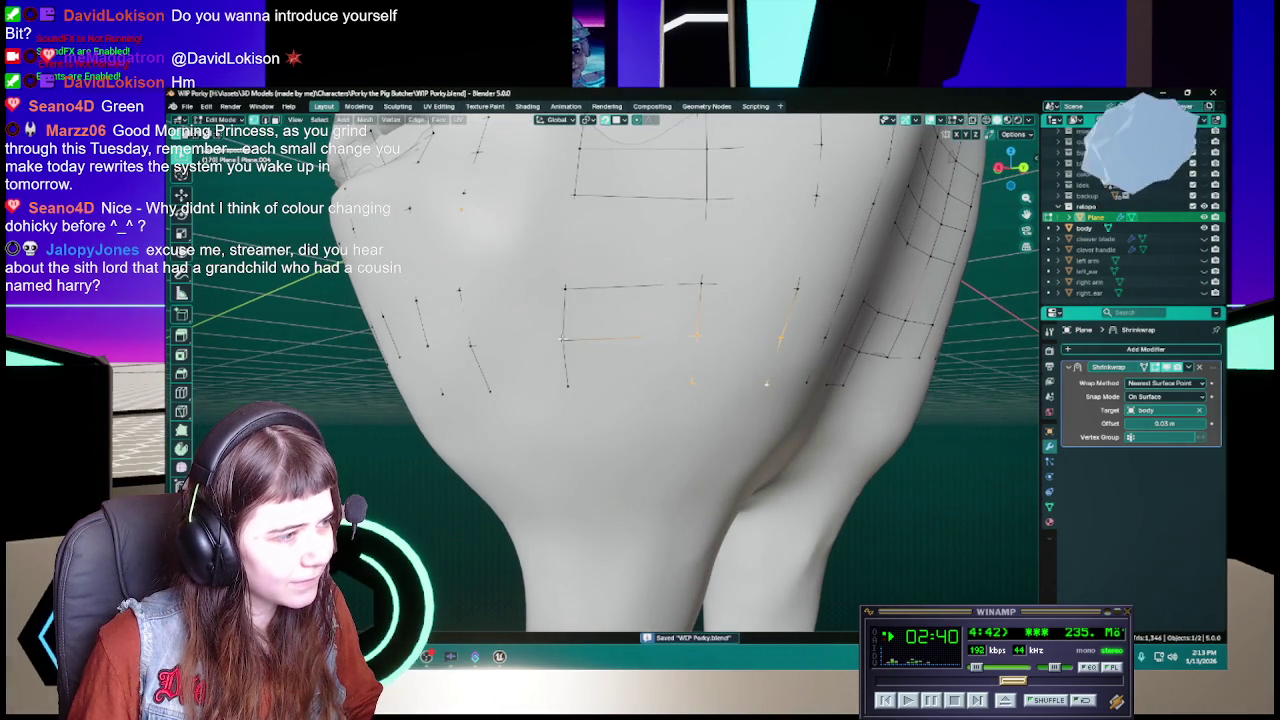
Select and inspect vertical retopology edges on the underside, cancel a trial move, and save WIP Porky.blend
{"action": "left_click", "coordinate": [563, 339]}
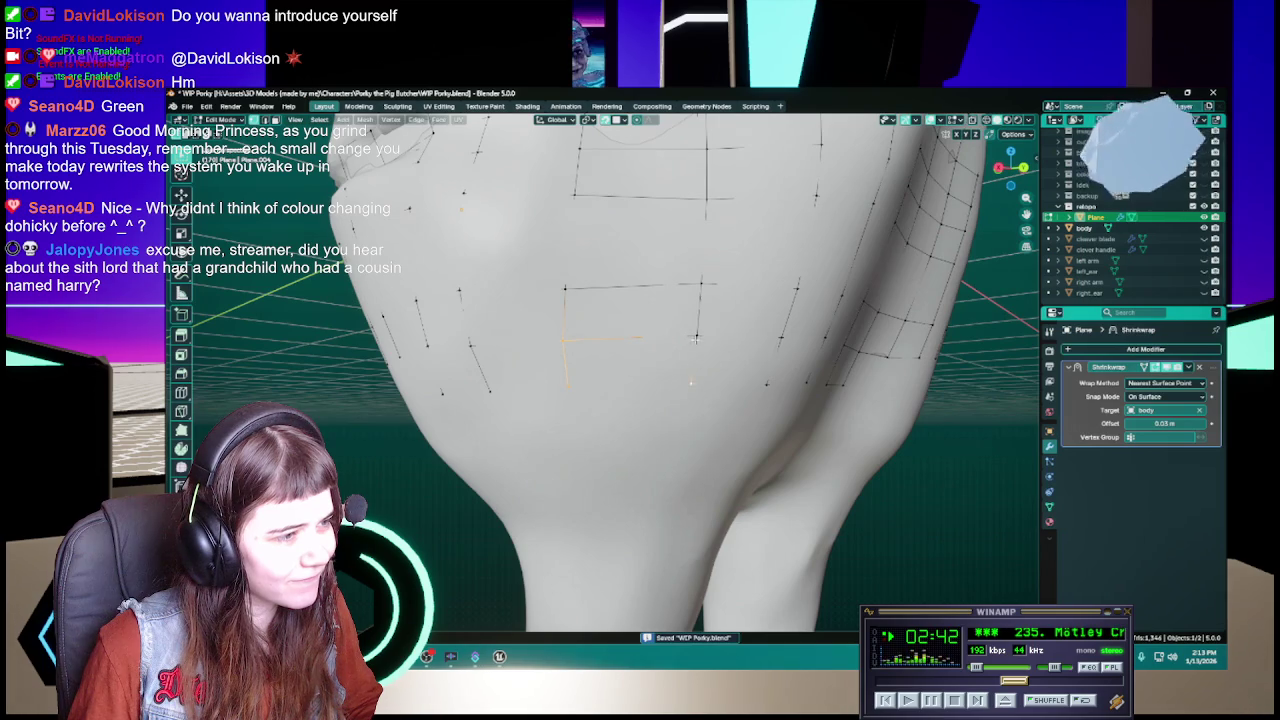
{"action": "middle_click_drag", "start_coordinate": [600, 368], "coordinate": [735, 342]}
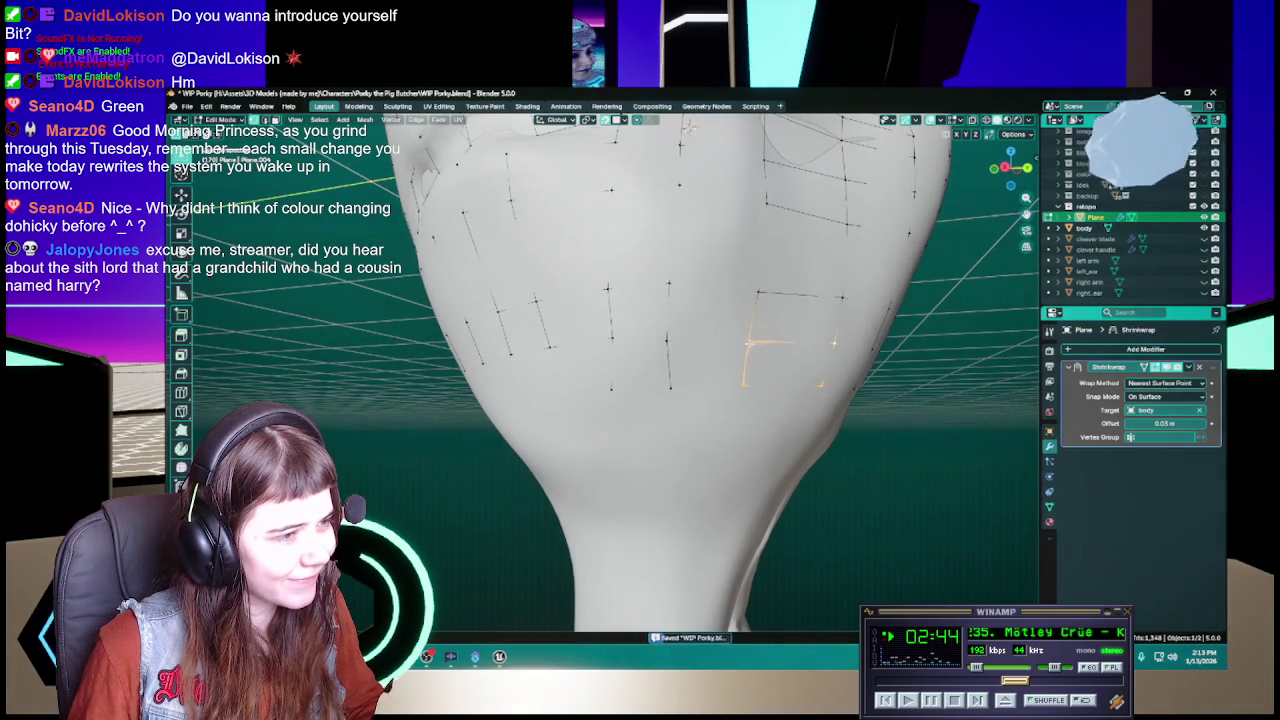
{"action": "left_click", "coordinate": [738, 385]}
{"action": "left_click", "coordinate": [669, 380], "text": "shift"}
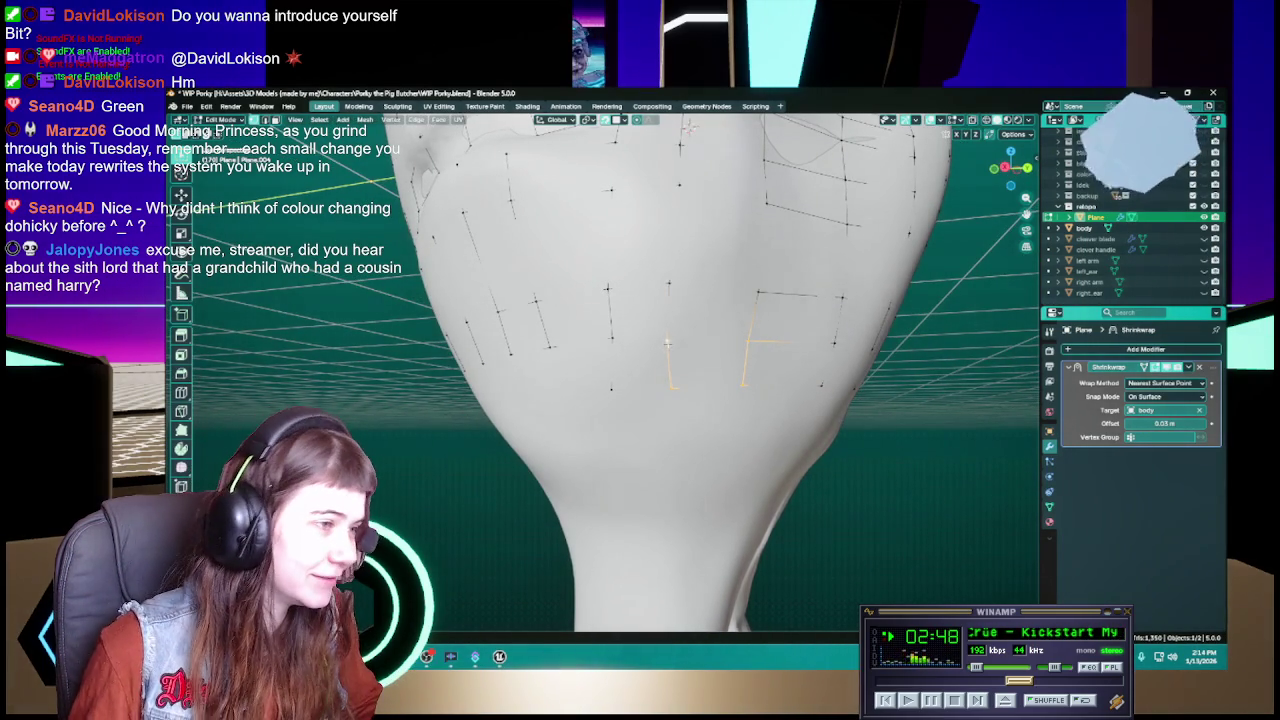
{"action": "left_click", "coordinate": [605, 339]}
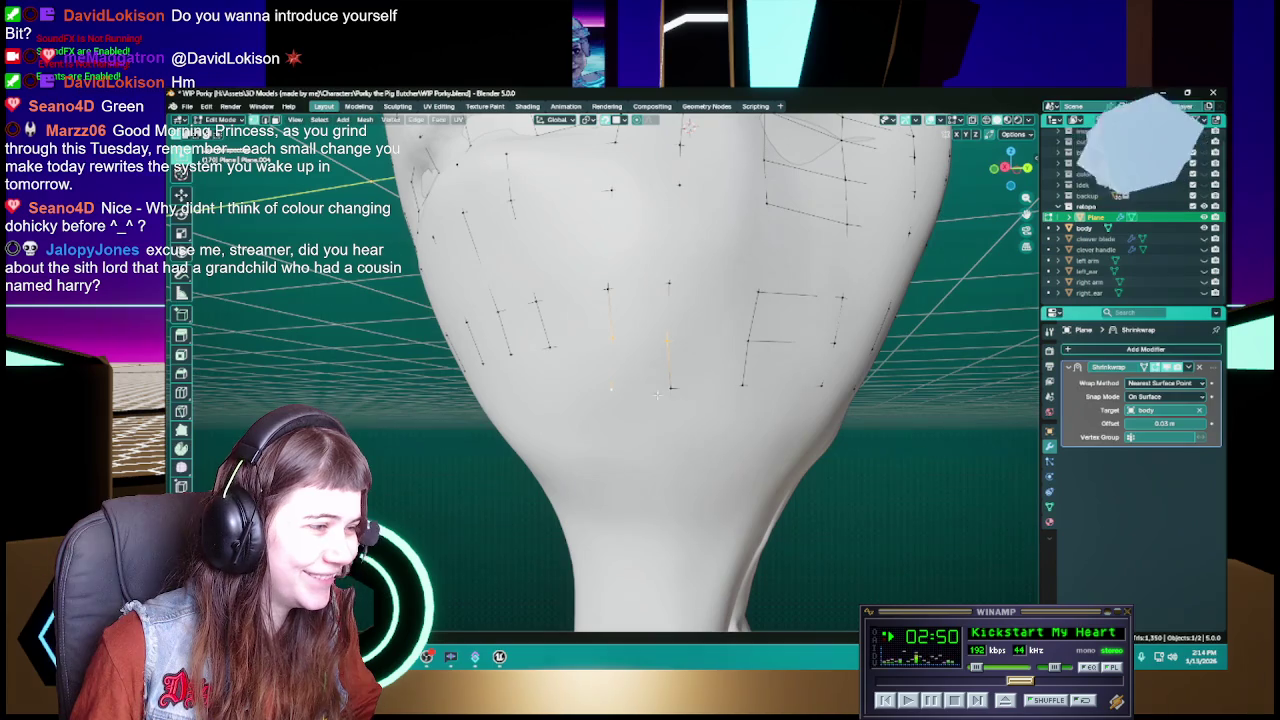
{"action": "middle_click_drag", "start_coordinate": [611, 383], "coordinate": [681, 391]}
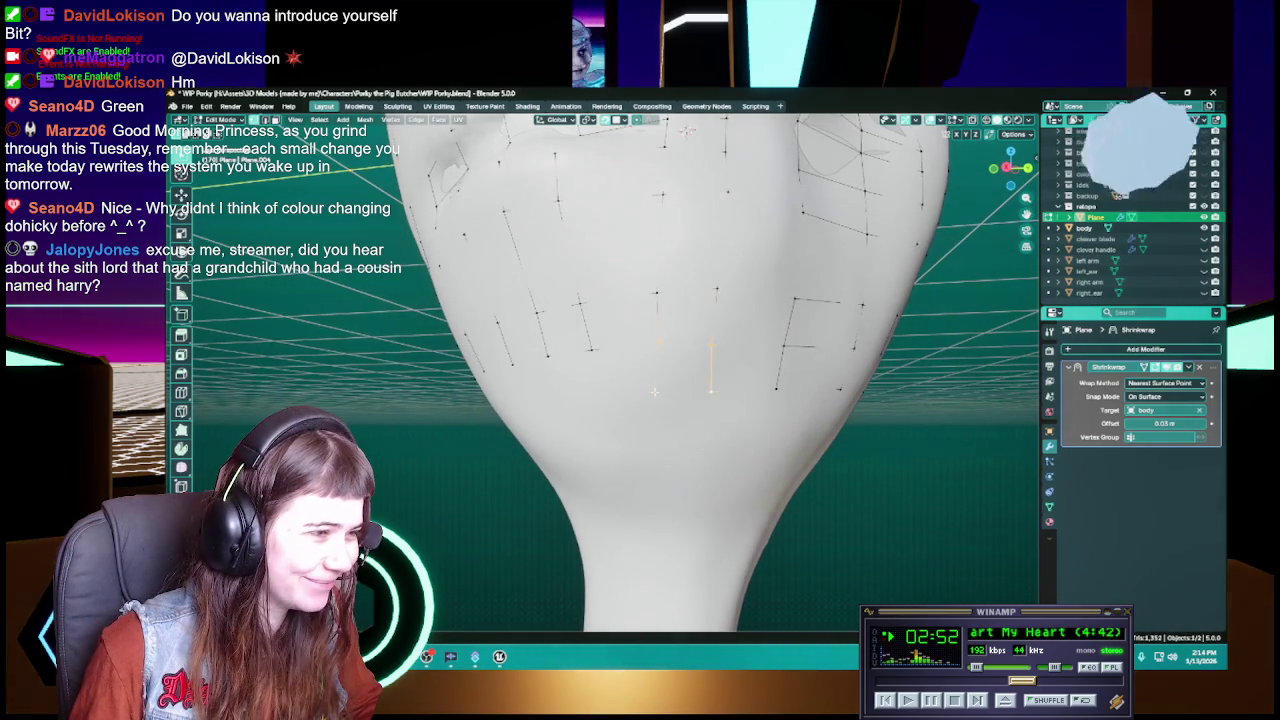
{"action": "left_click", "coordinate": [656, 393]}
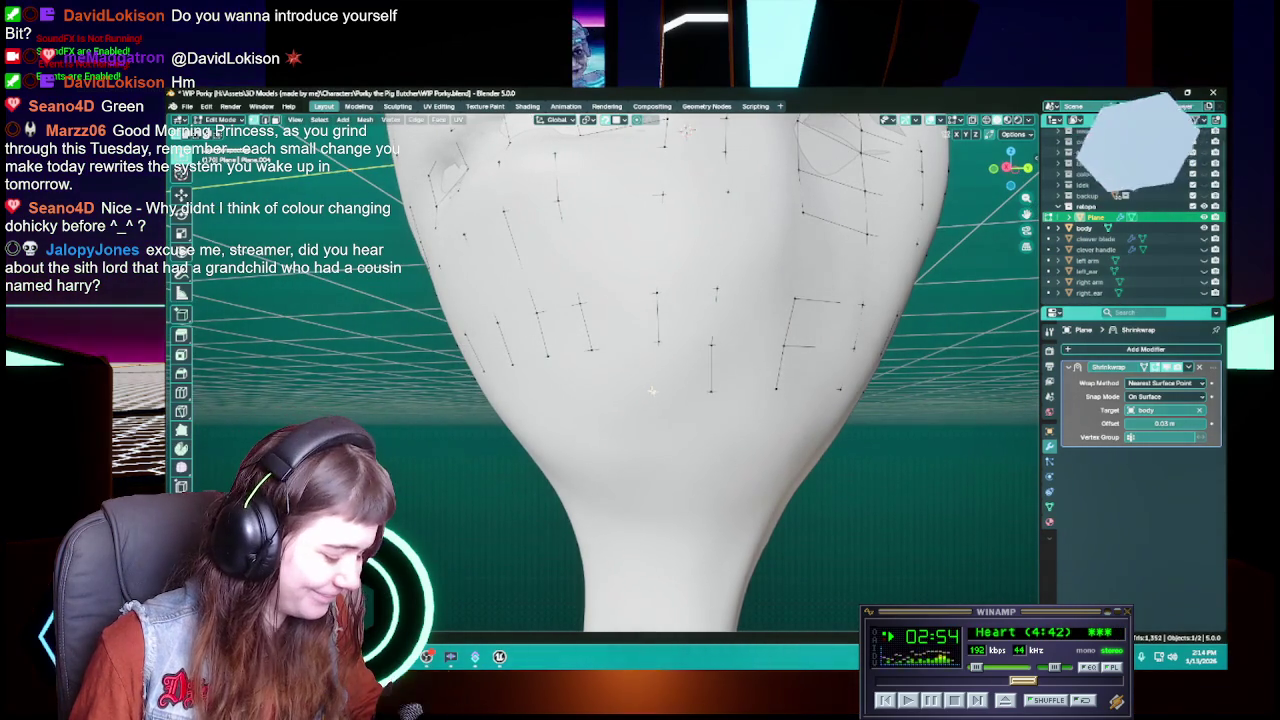
{"action": "key", "text": "g"}
{"action": "right_click", "coordinate": [656, 394]}
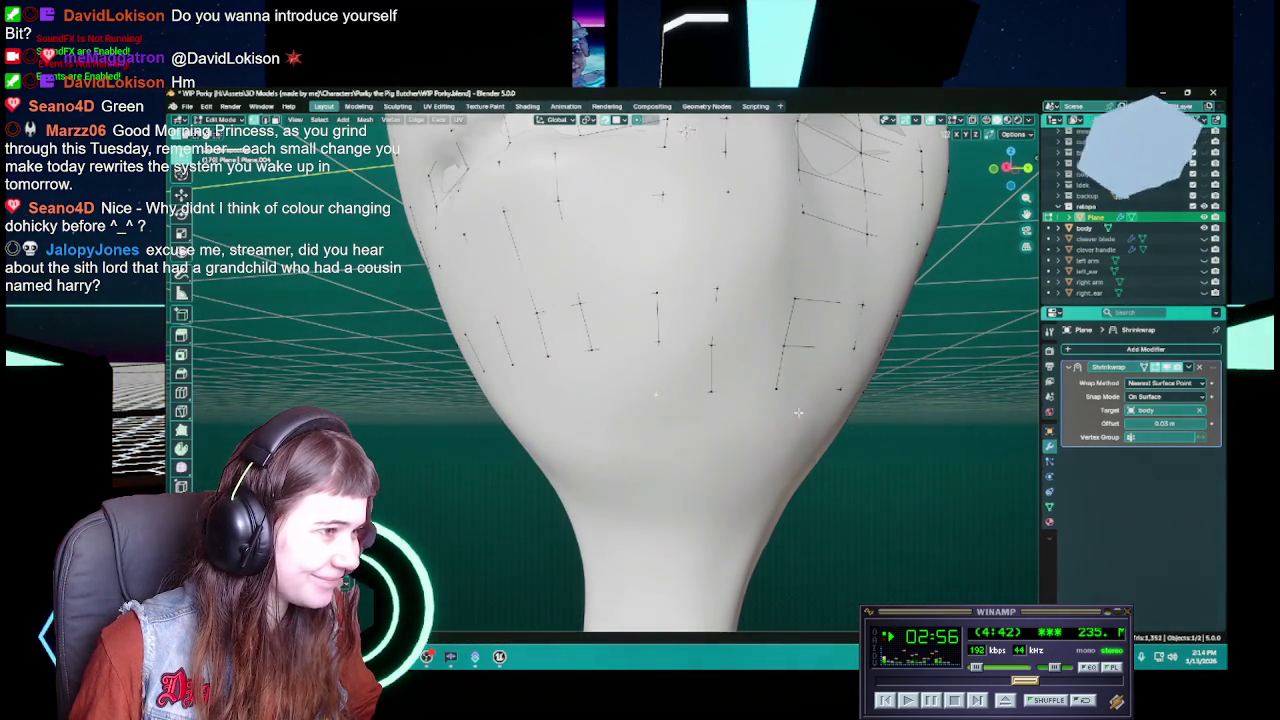
{"action": "mouse_move", "coordinate": [656, 394]}
{"action": "middle_mouse_down"}
{"action": "mouse_move", "coordinate": [697, 377]}
{"action": "mouse_move", "coordinate": [673, 350]}
{"action": "middle_mouse_up"}
{"action": "key", "text": "ctrl+s"}
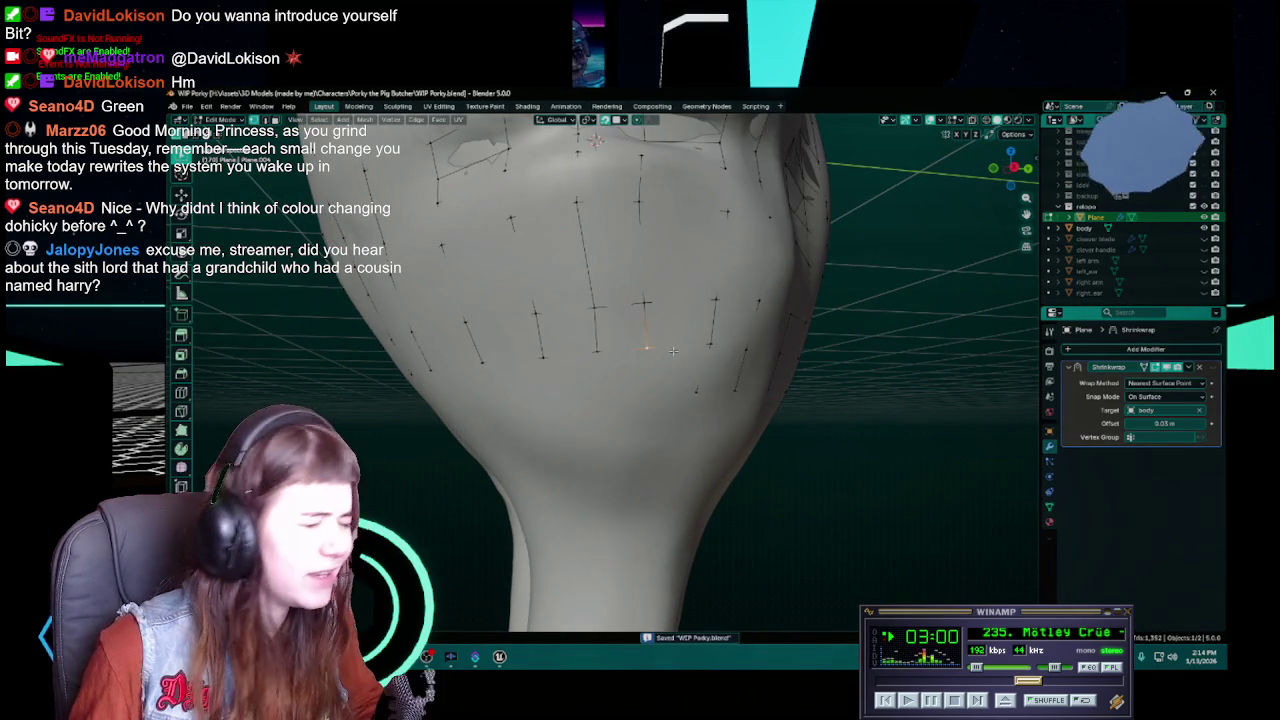
Grab two retopology vertices on the lower front into new positions and save WIP Porky.blend
{"action": "key", "text": "g"}
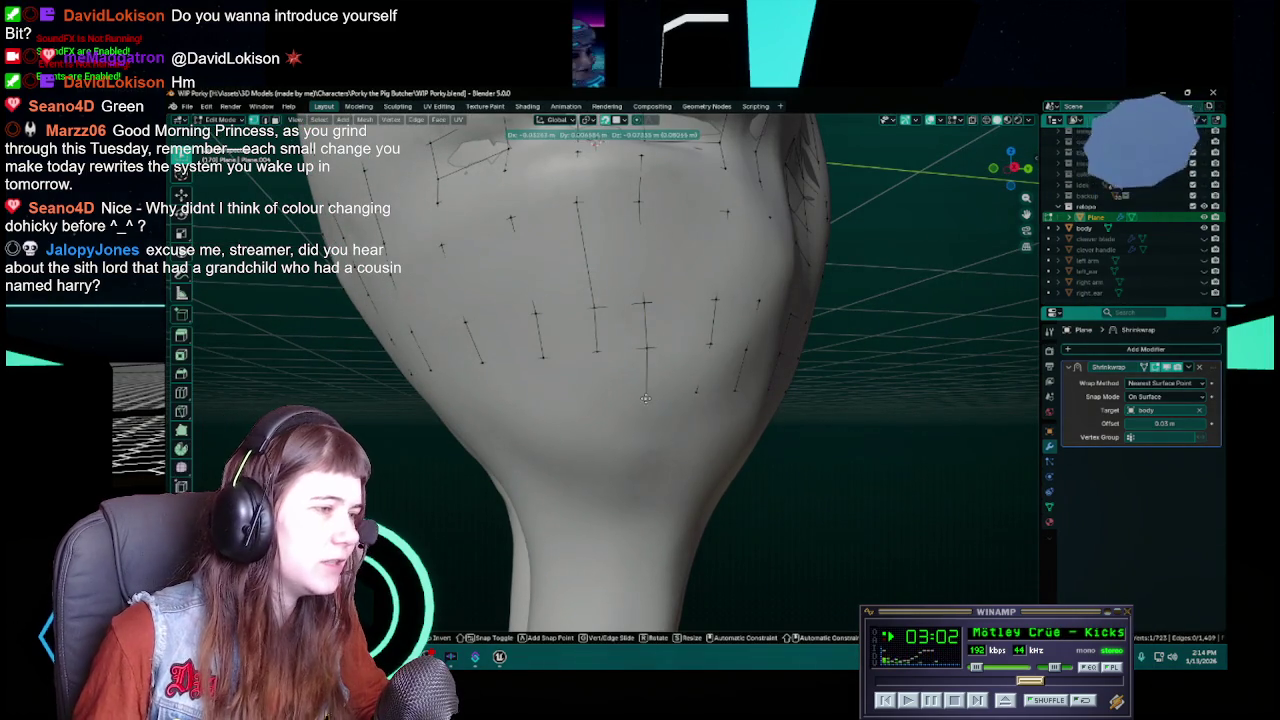
{"action": "left_click", "coordinate": [642, 394]}
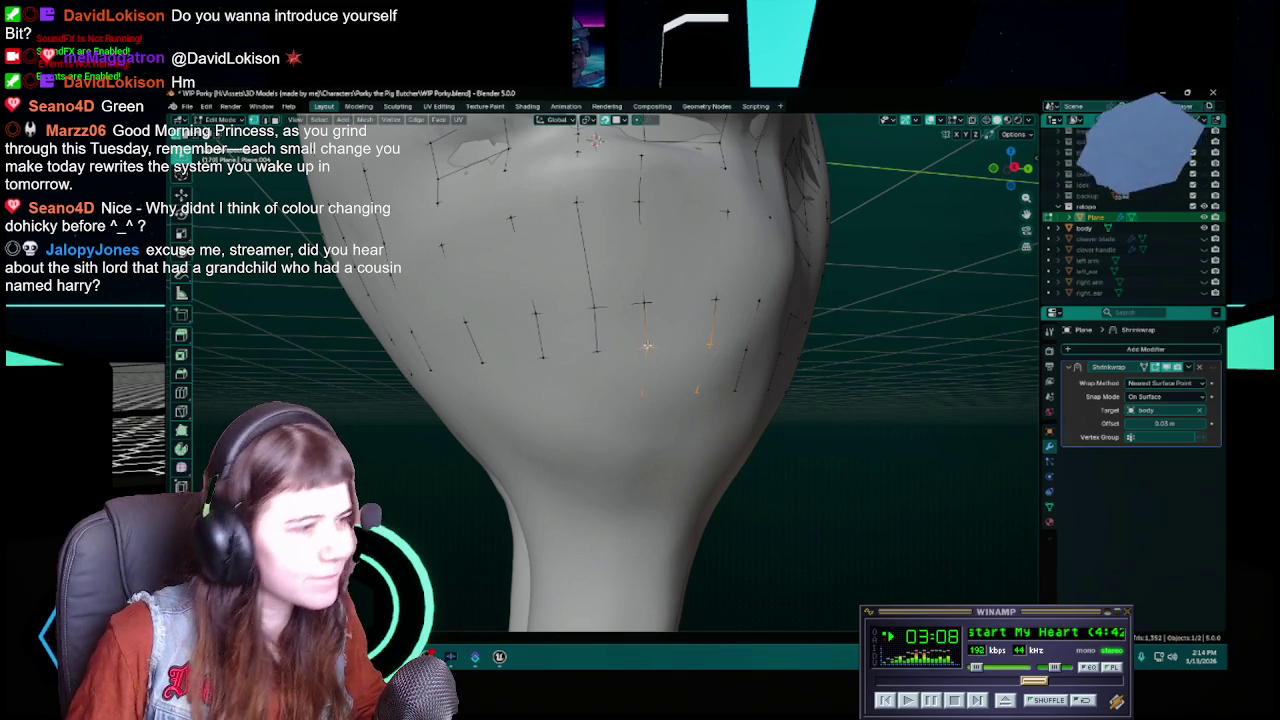
{"action": "middle_click_drag", "start_coordinate": [655, 379], "coordinate": [622, 383]}
{"action": "left_click", "coordinate": [621, 383]}
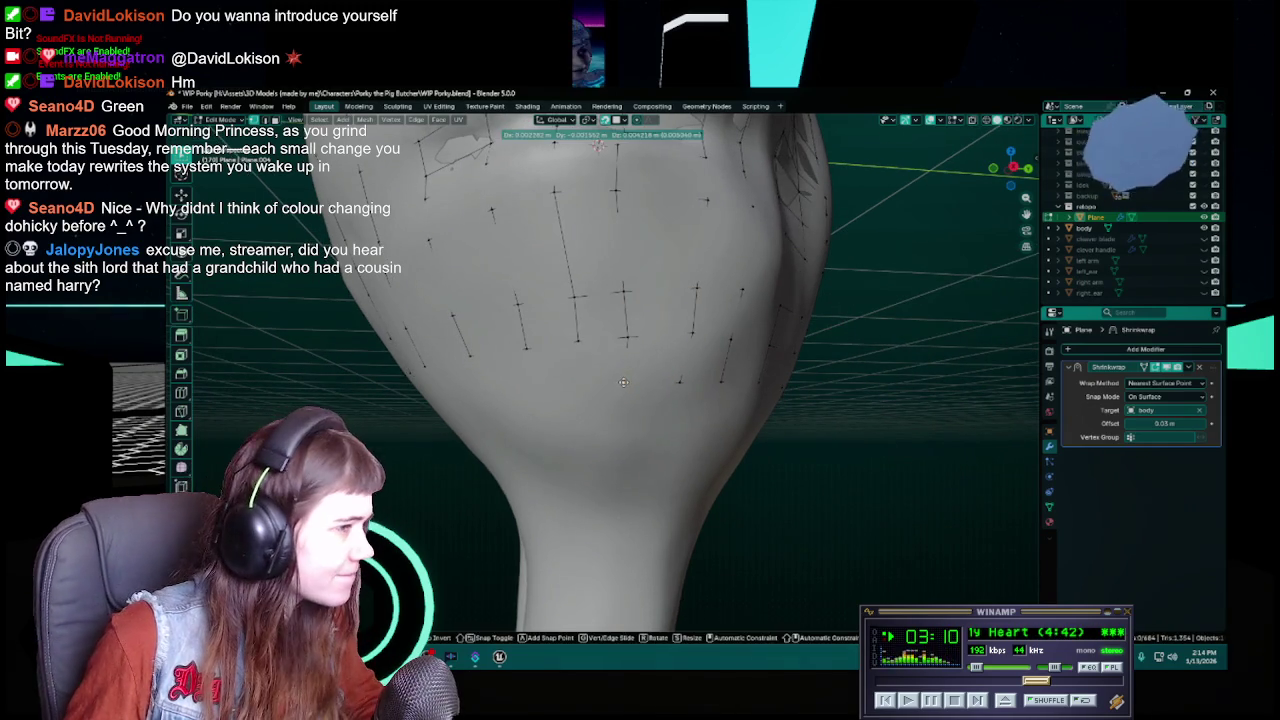
{"action": "key", "text": "g"}
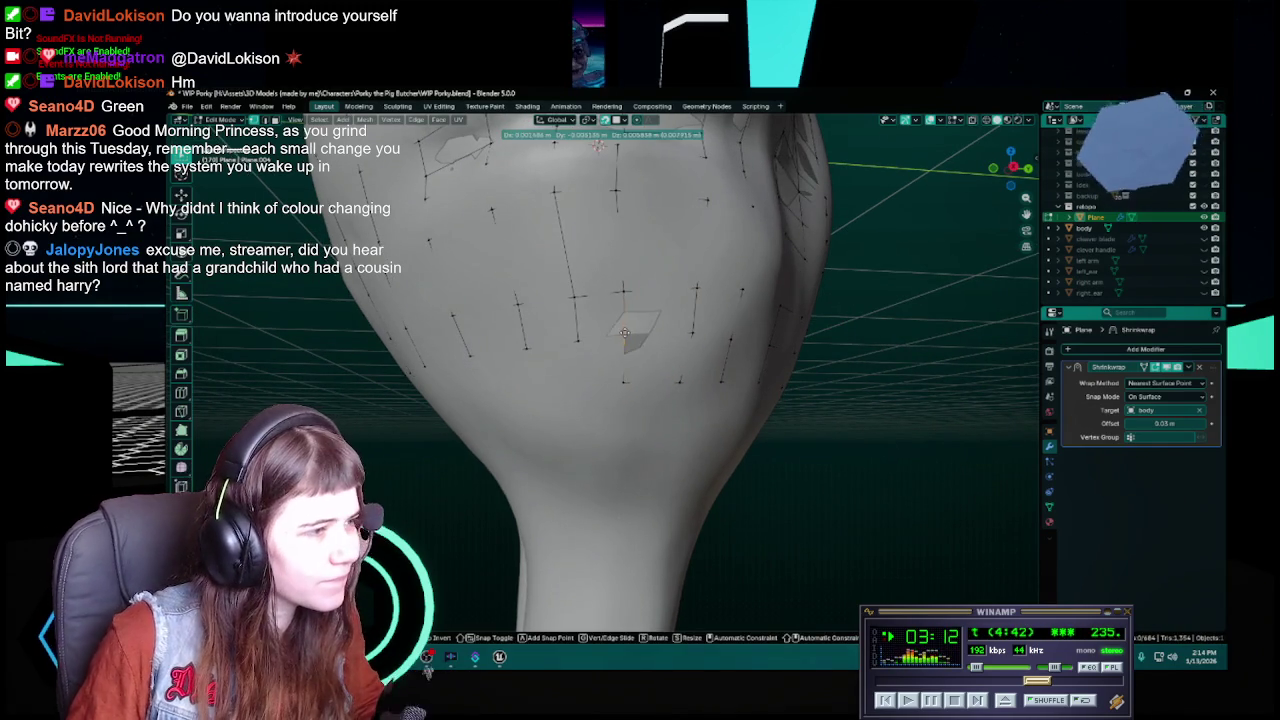
{"action": "left_click", "coordinate": [624, 334]}
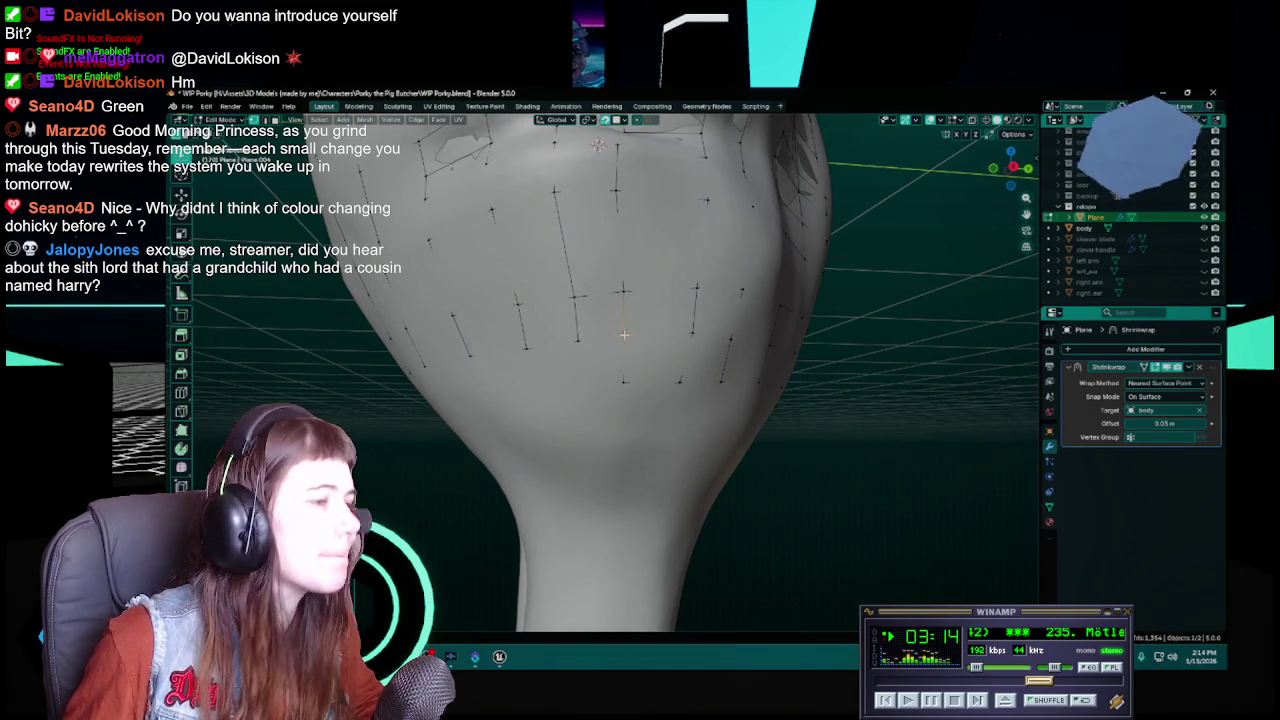
{"action": "key", "text": "ctrl+s"}
{"action": "mouse_move", "coordinate": [624, 334]}
{"action": "middle_mouse_down"}
{"action": "mouse_move", "coordinate": [668, 343]}
{"action": "mouse_move", "coordinate": [600, 345]}
{"action": "middle_mouse_up"}
Move a grid vertex on the lower torso into a better position
{"action": "middle_click_drag", "start_coordinate": [704, 351], "coordinate": [605, 360]}
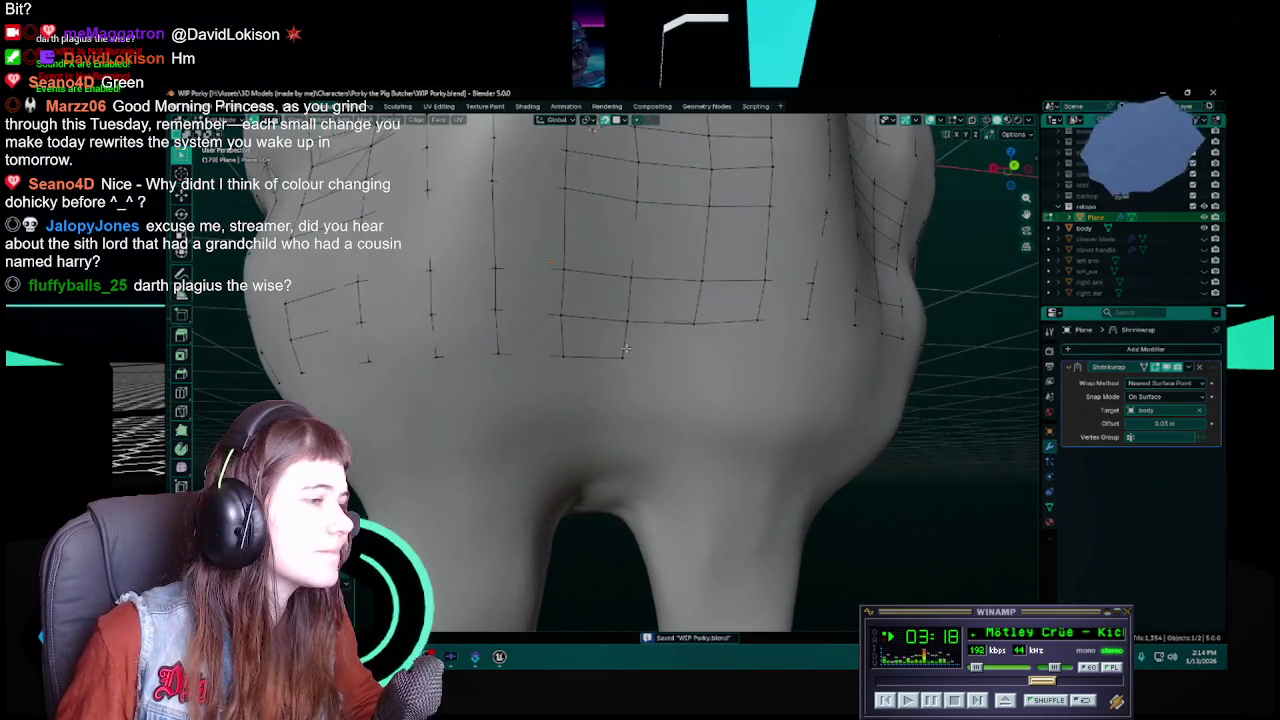
{"action": "left_click", "coordinate": [590, 370]}
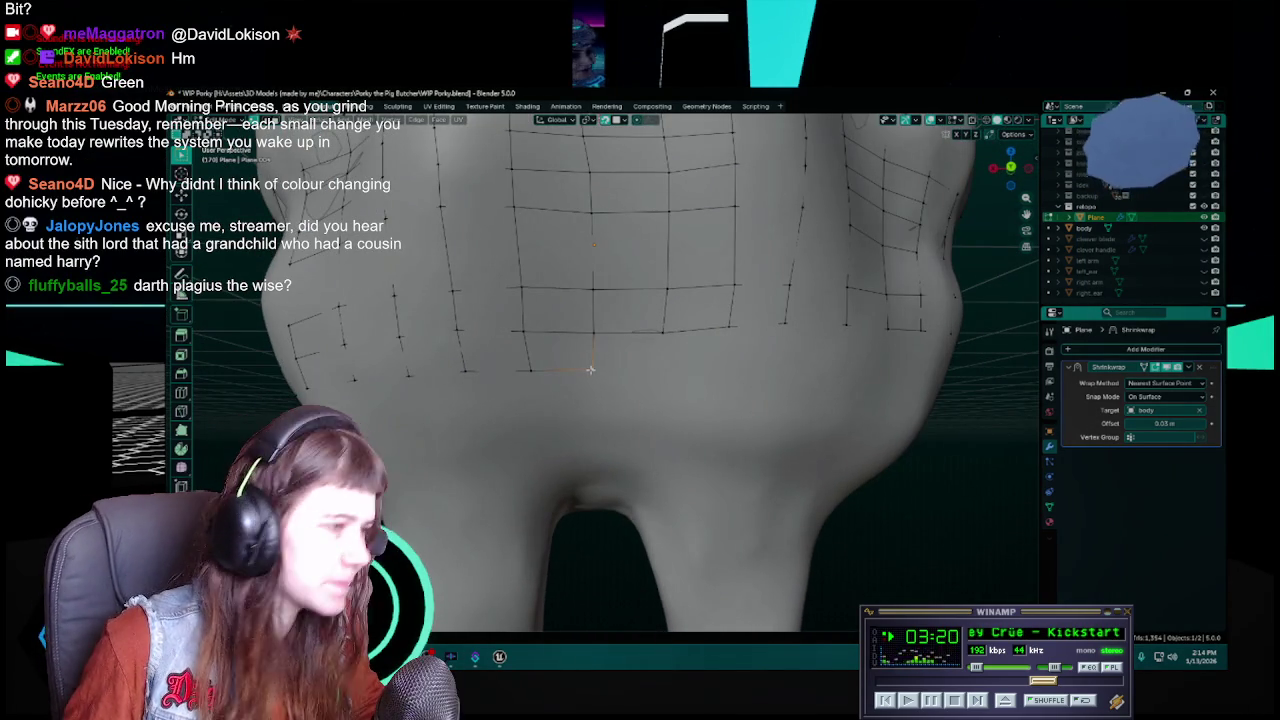
{"action": "key", "text": "g"}
{"action": "left_click", "coordinate": [593, 371]}
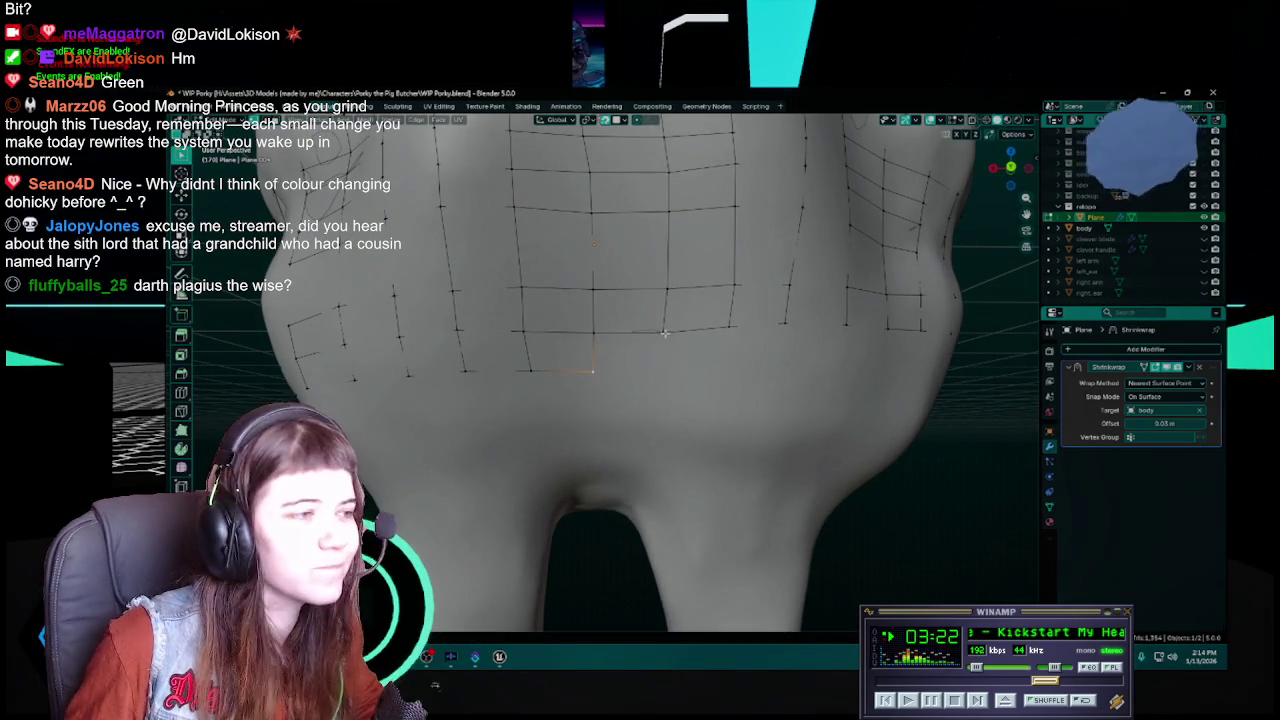
{"action": "key", "text": "g"}
{"action": "left_click", "coordinate": [661, 371]}
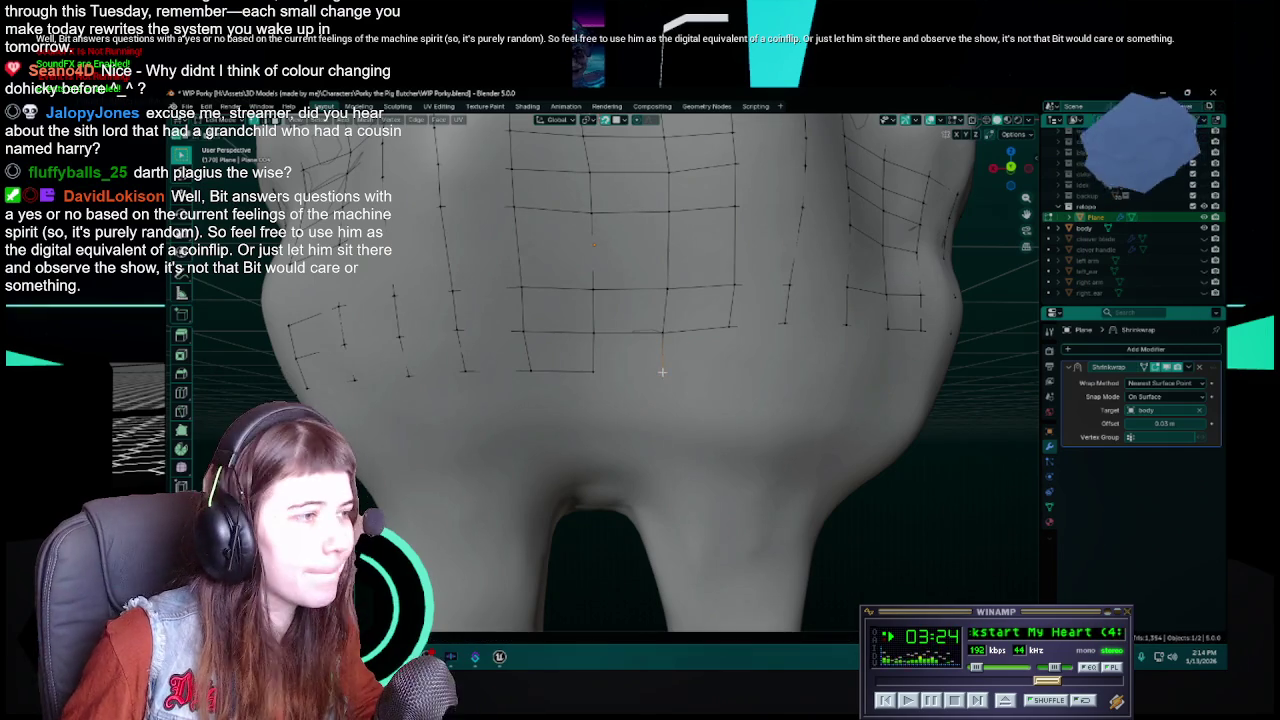
Select the quad's corner vertices, shift them along the surface, and save WIP Porky.blend
{"action": "left_click", "coordinate": [595, 372]}
{"action": "left_click", "coordinate": [595, 334]}
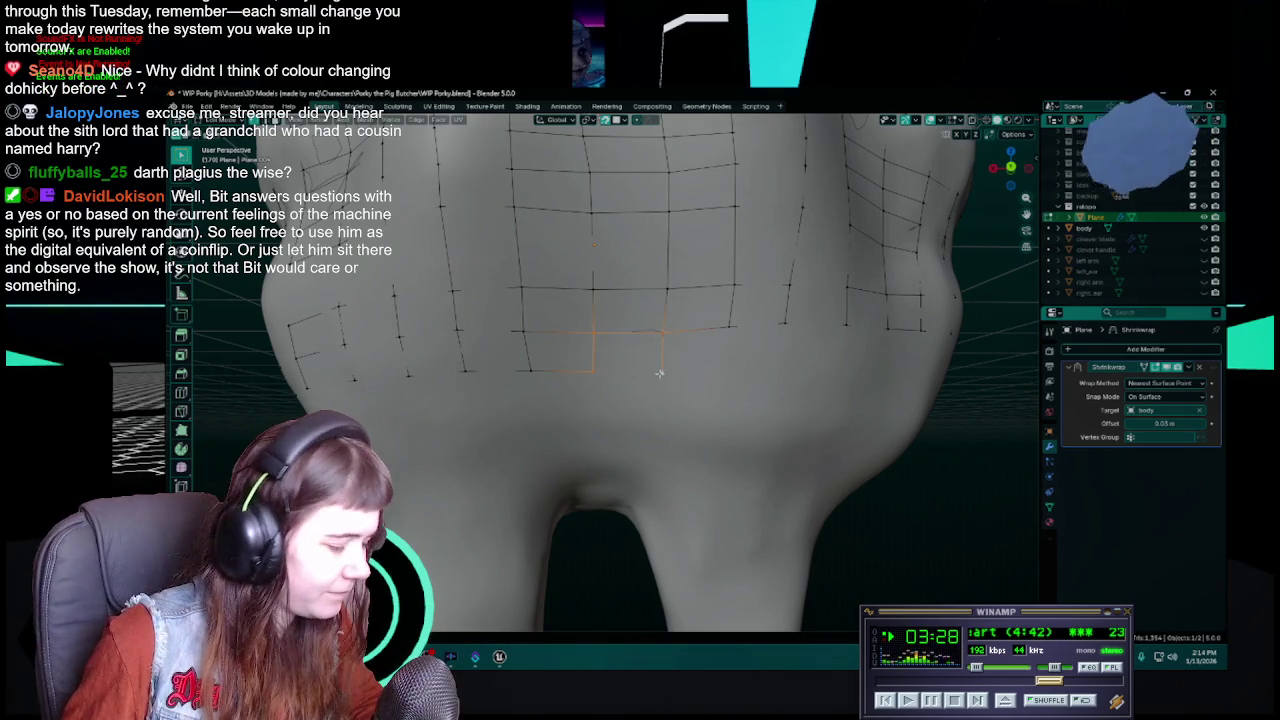
{"action": "left_click", "coordinate": [660, 372], "text": "shift"}
{"action": "key", "text": "g"}
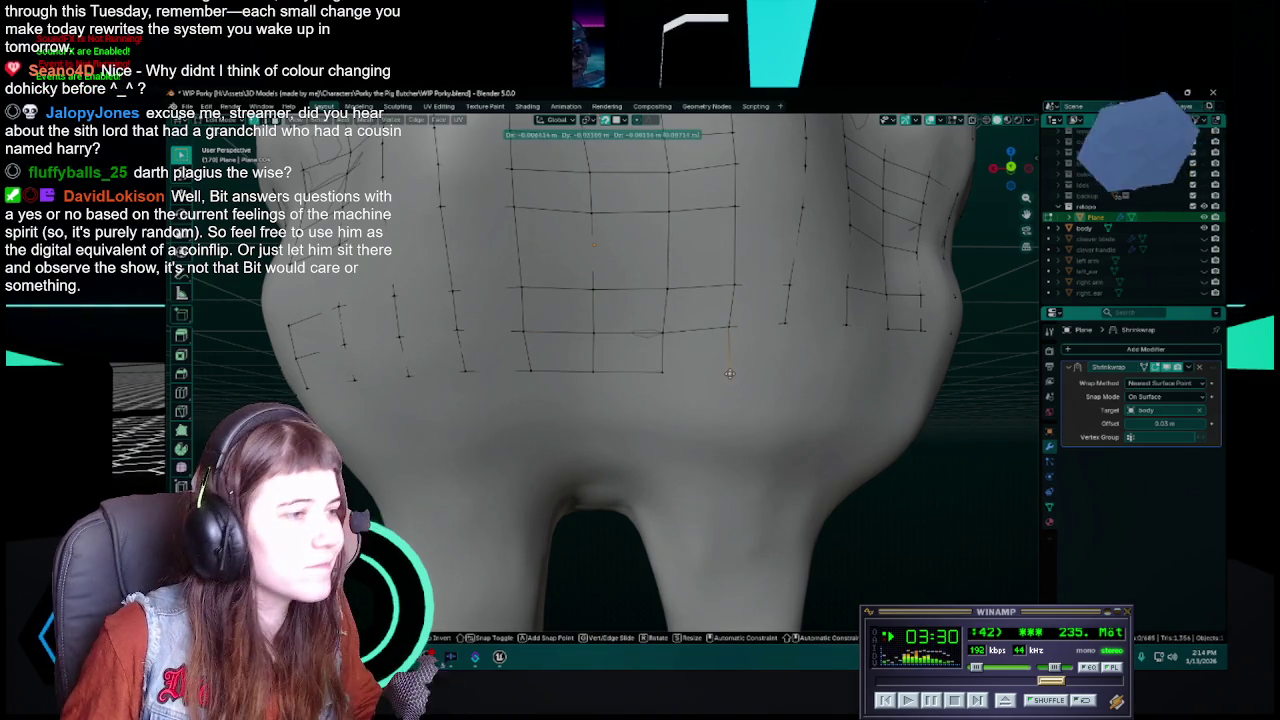
{"action": "left_click", "coordinate": [727, 374]}
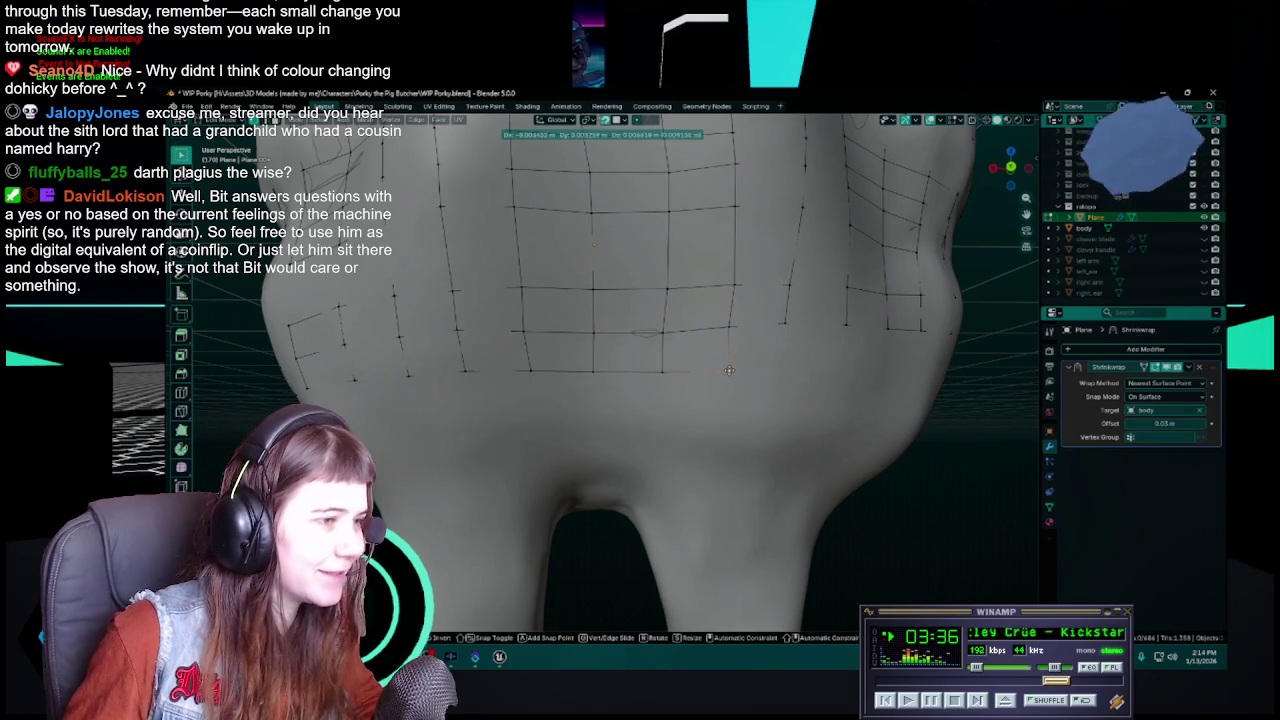
{"action": "left_click", "coordinate": [738, 372]}
{"action": "key", "text": "ctrl+s"}
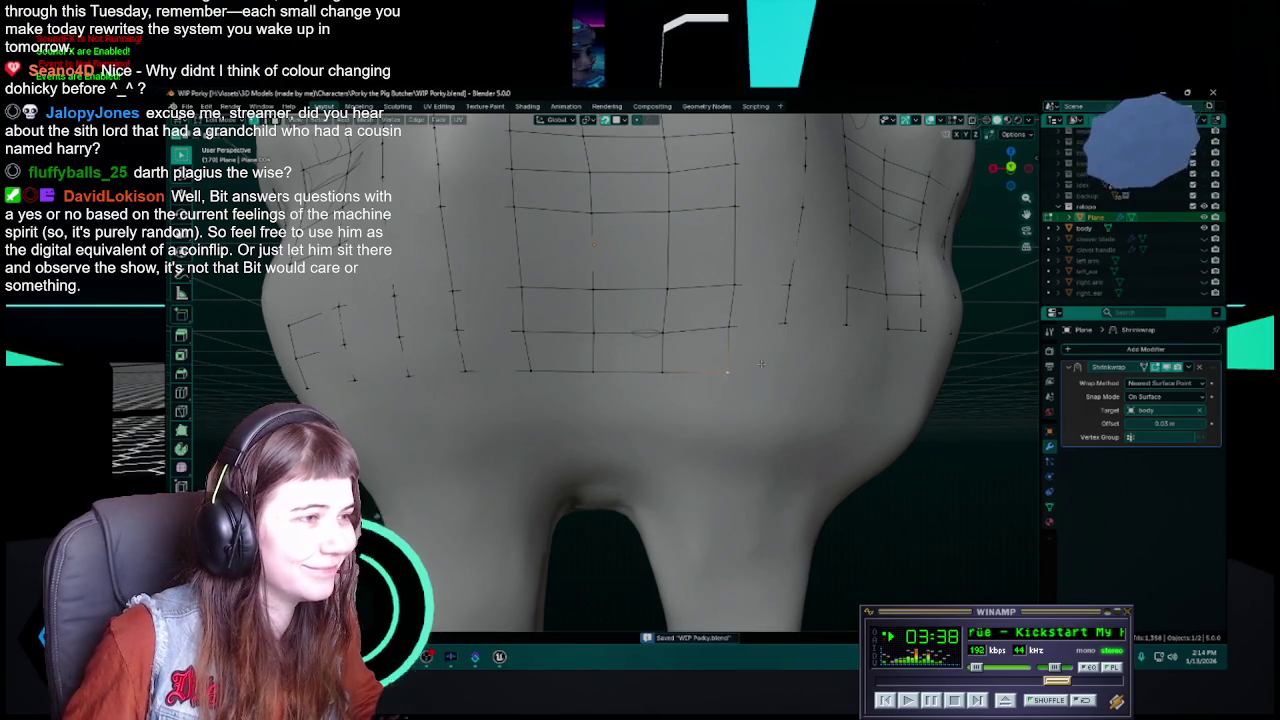
Nudge a vertex on the lower face into place and save again
{"action": "middle_click_drag", "start_coordinate": [741, 371], "coordinate": [672, 324]}
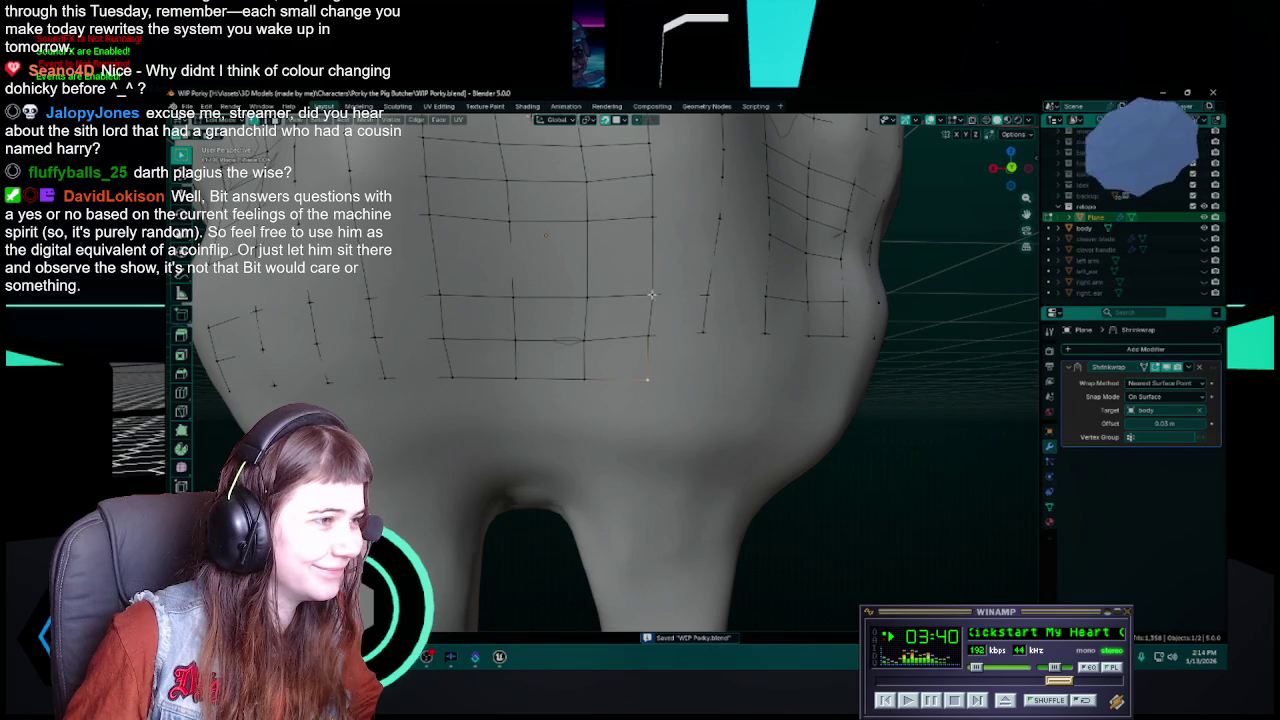
{"action": "key", "text": "g"}
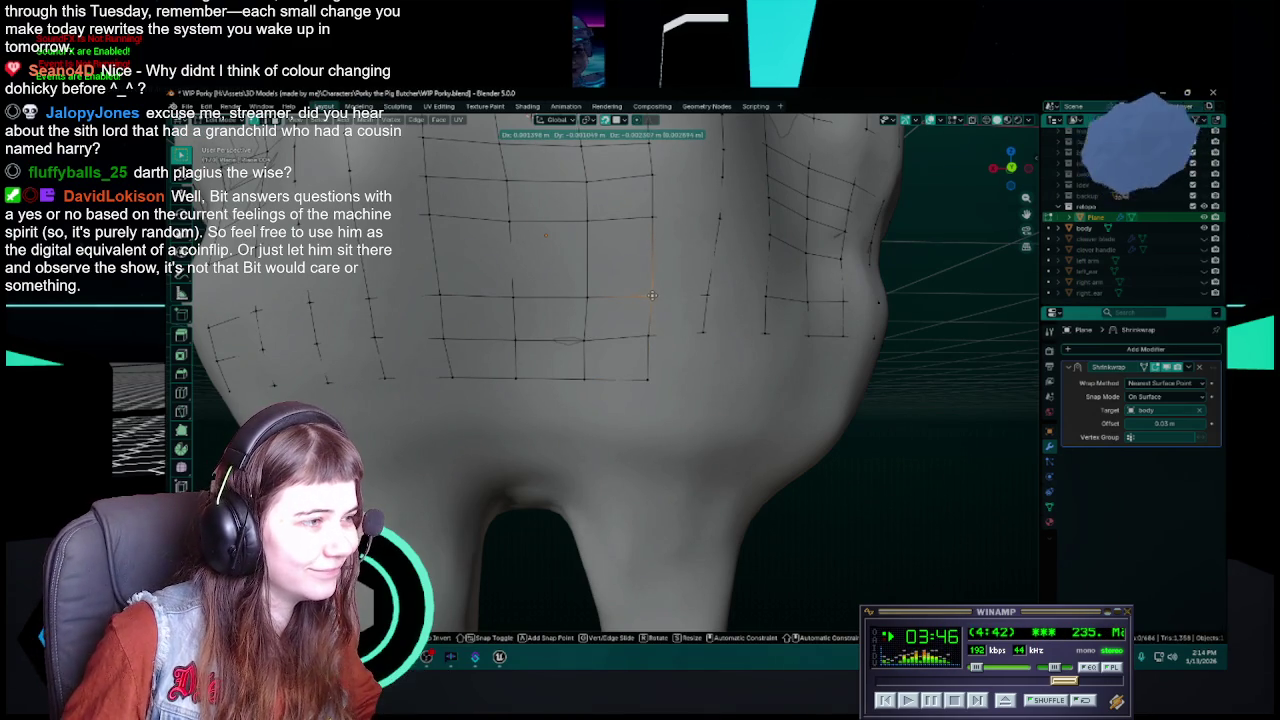
{"action": "left_click", "coordinate": [650, 295]}
{"action": "middle_click_drag", "start_coordinate": [650, 295], "coordinate": [654, 328]}
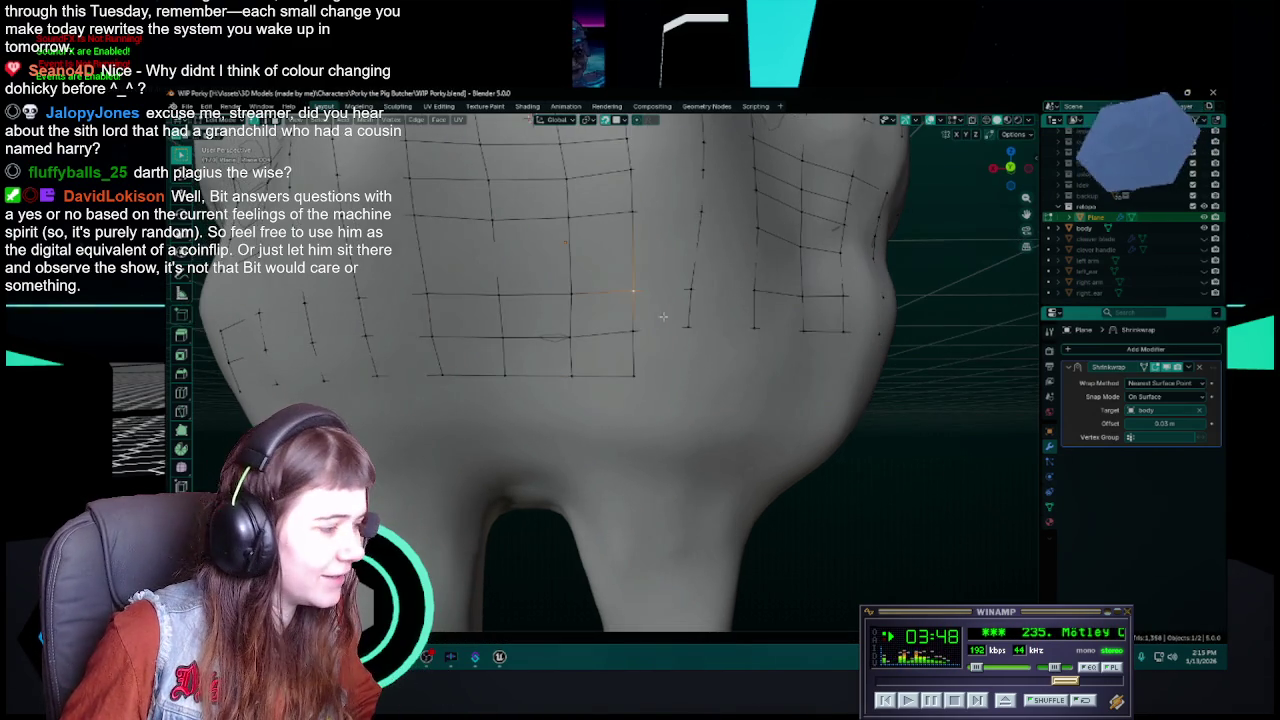
{"action": "key", "text": "ctrl+s"}
Reposition two vertices along the jaw line, saving WIP Porky.blend in between
{"action": "key", "text": "g"}
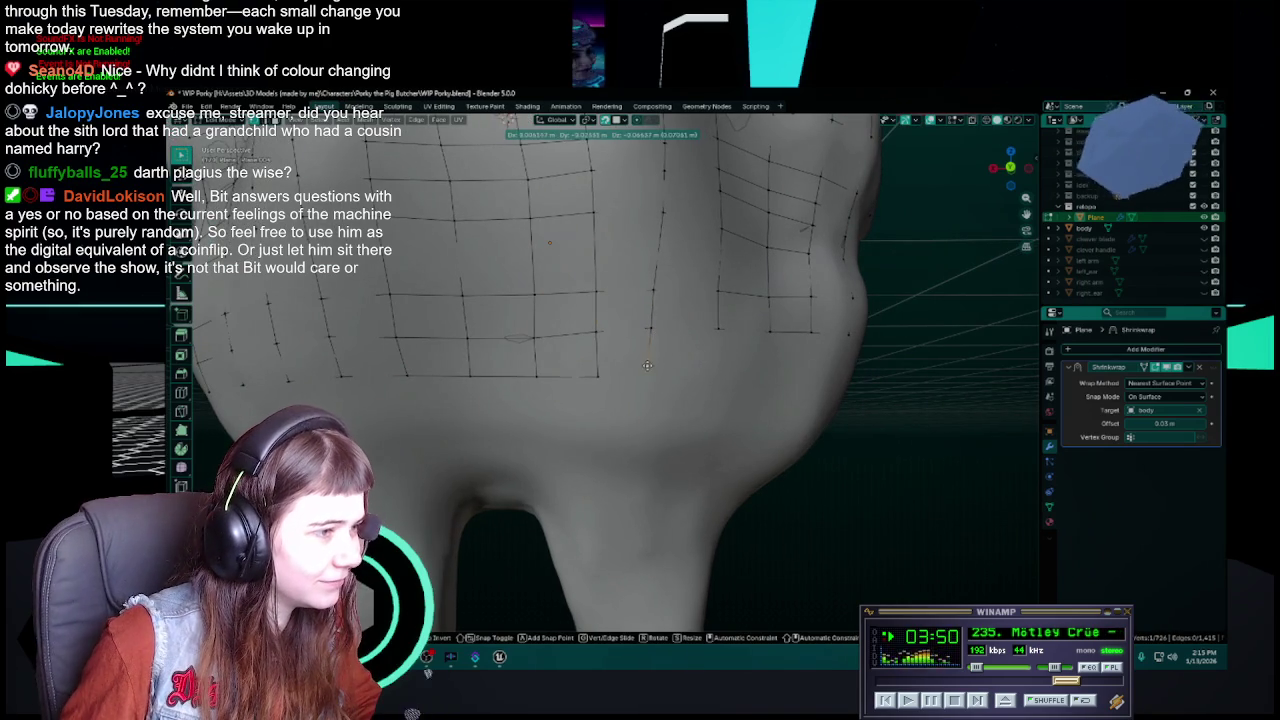
{"action": "left_click", "coordinate": [647, 366]}
{"action": "key", "text": "ctrl+s"}
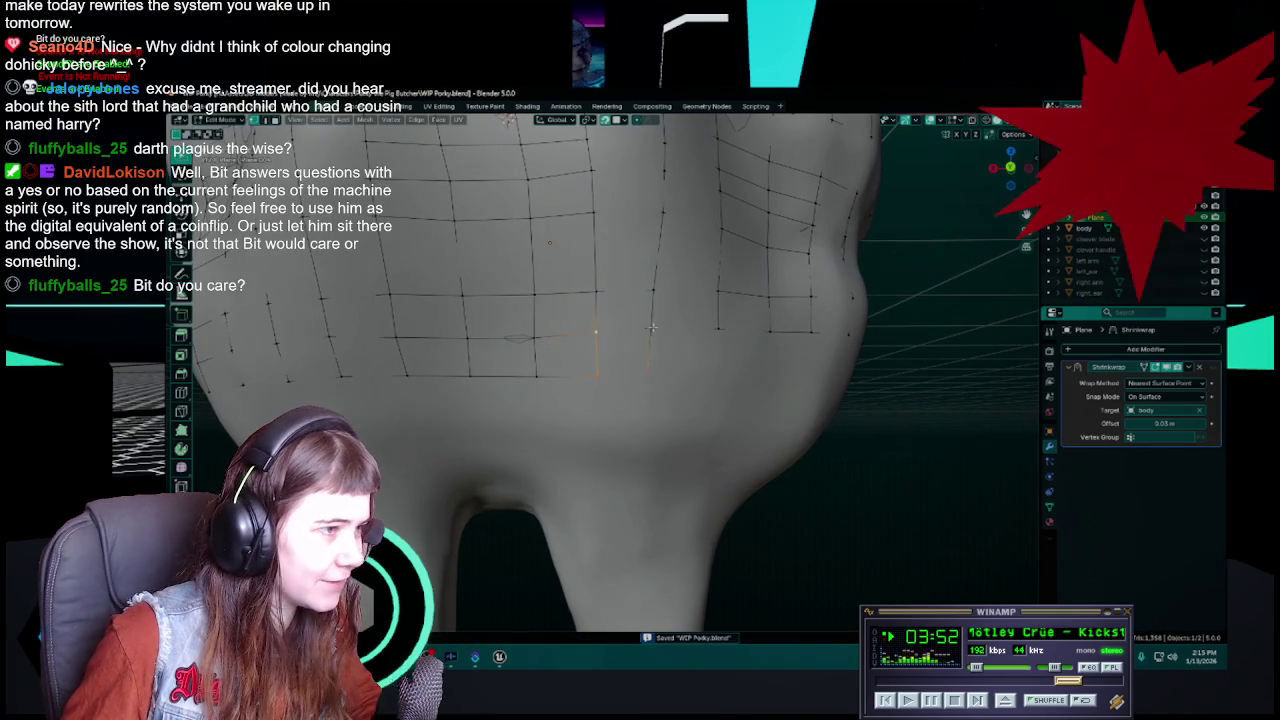
{"action": "left_click", "coordinate": [647, 371]}
{"action": "key", "text": "g"}
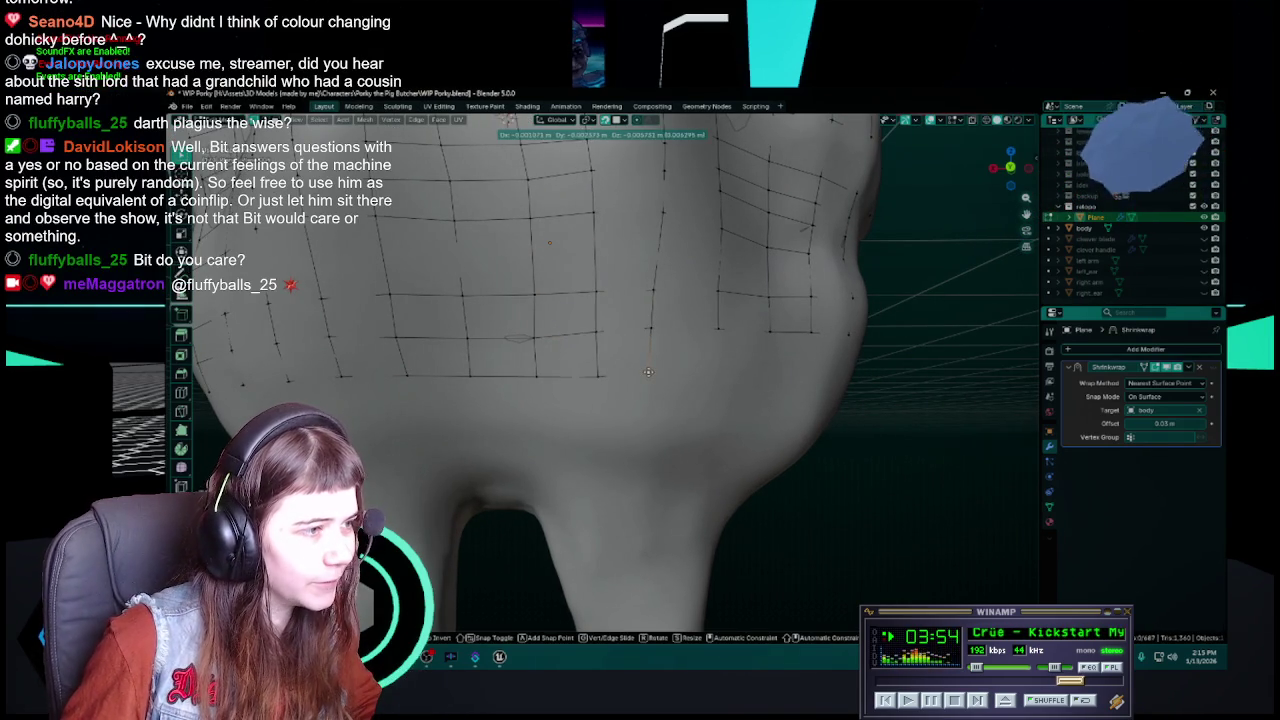
{"action": "left_click", "coordinate": [647, 371]}
{"action": "key", "text": "ctrl+s"}
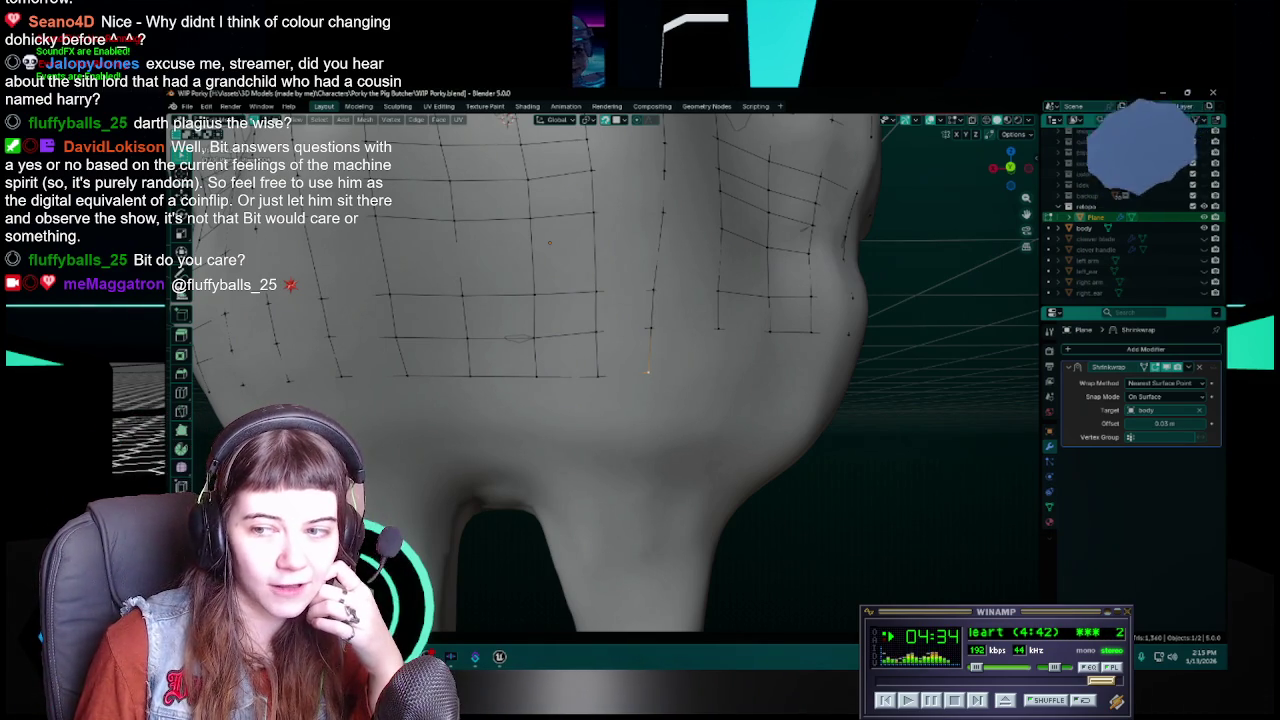
Save WIP Porky.blend and shift the selected vertices toward the cheek
{"action": "middle_click_drag", "start_coordinate": [648, 370], "coordinate": [630, 366]}
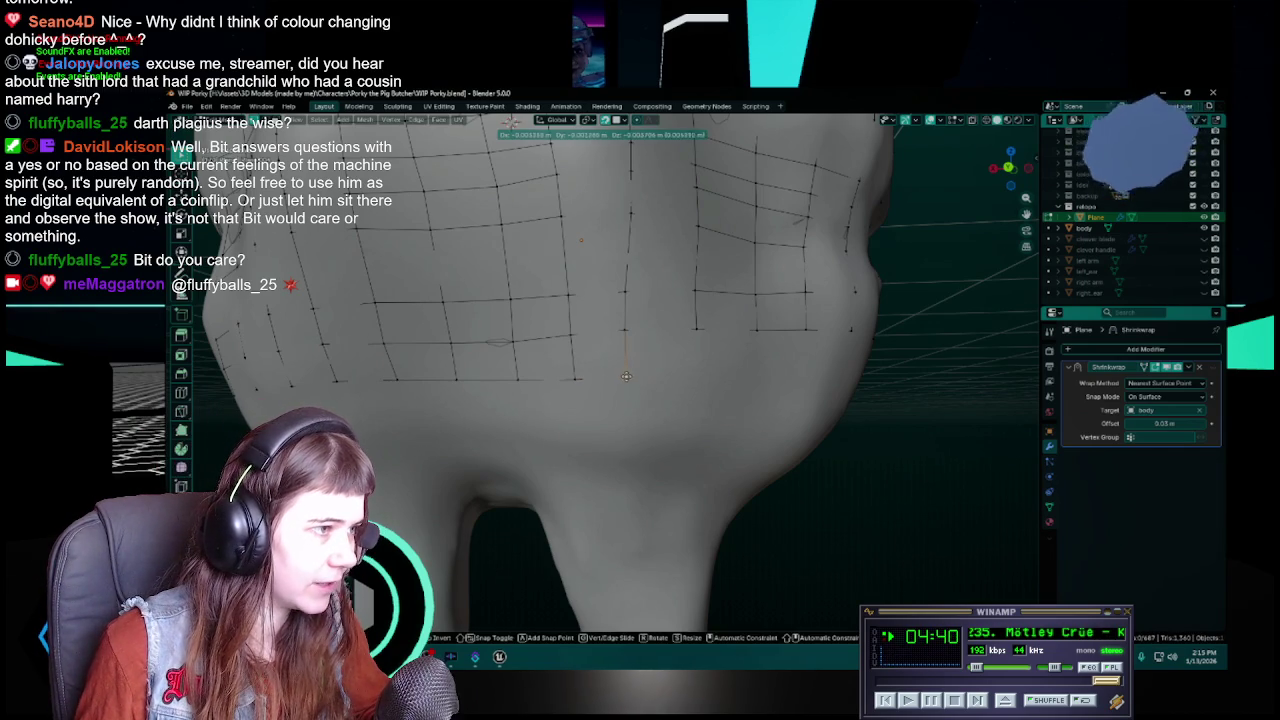
{"action": "key", "text": "ctrl+s"}
{"action": "middle_click_drag", "start_coordinate": [626, 376], "coordinate": [661, 383]}
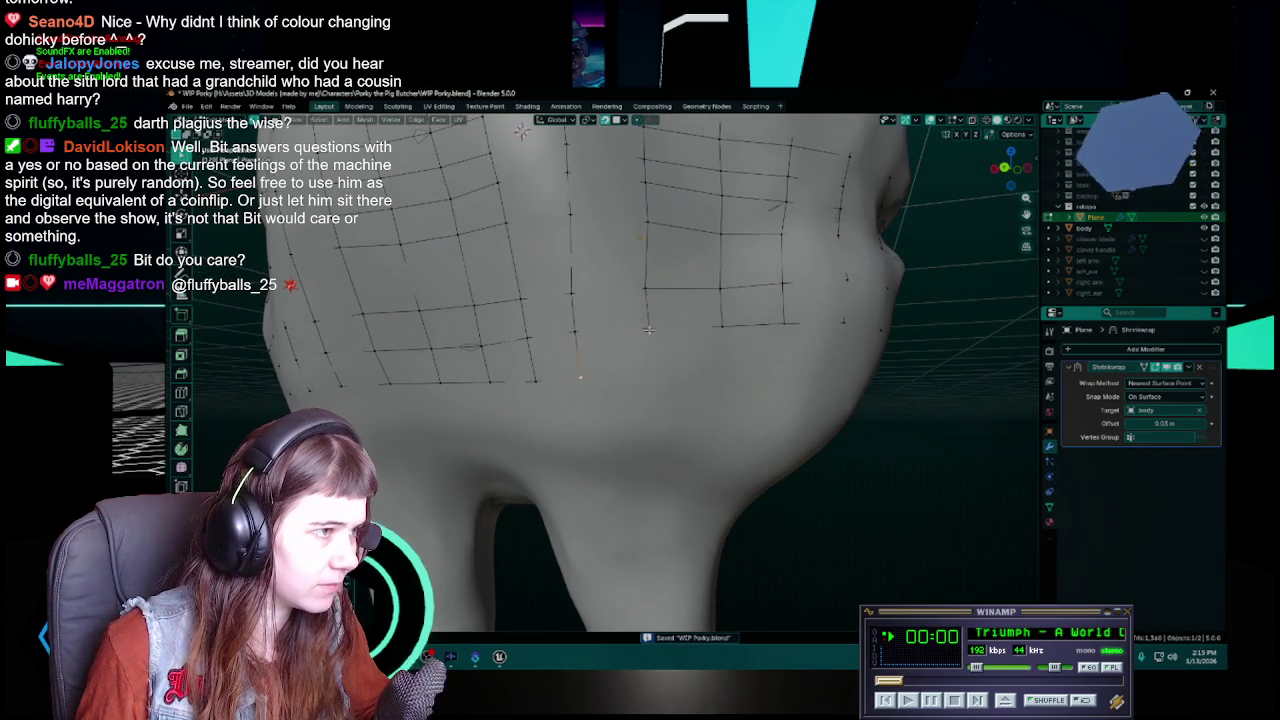
{"action": "middle_click_drag", "start_coordinate": [649, 334], "coordinate": [679, 371]}
{"action": "key", "text": "g"}
{"action": "left_click", "coordinate": [677, 378]}
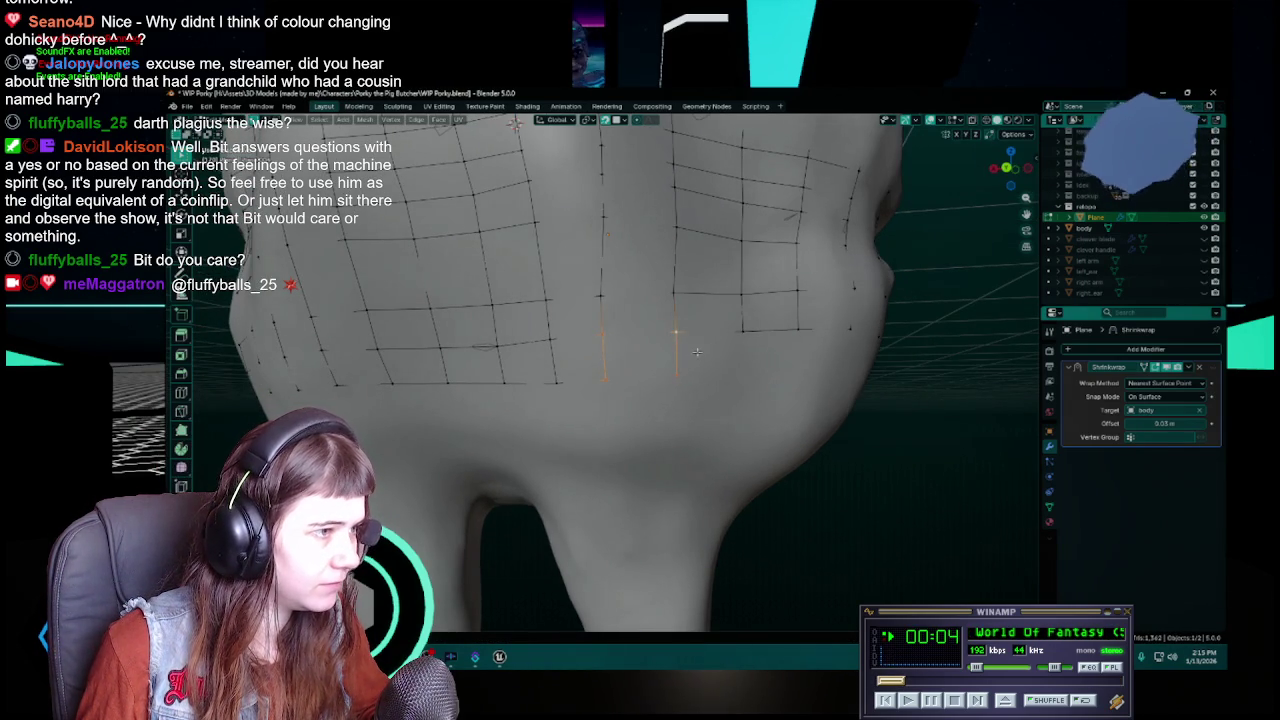
Slide the selected vertices onto the cheek surface and select the cheek's vertical edge
{"action": "middle_click_drag", "start_coordinate": [676, 334], "coordinate": [631, 354]}
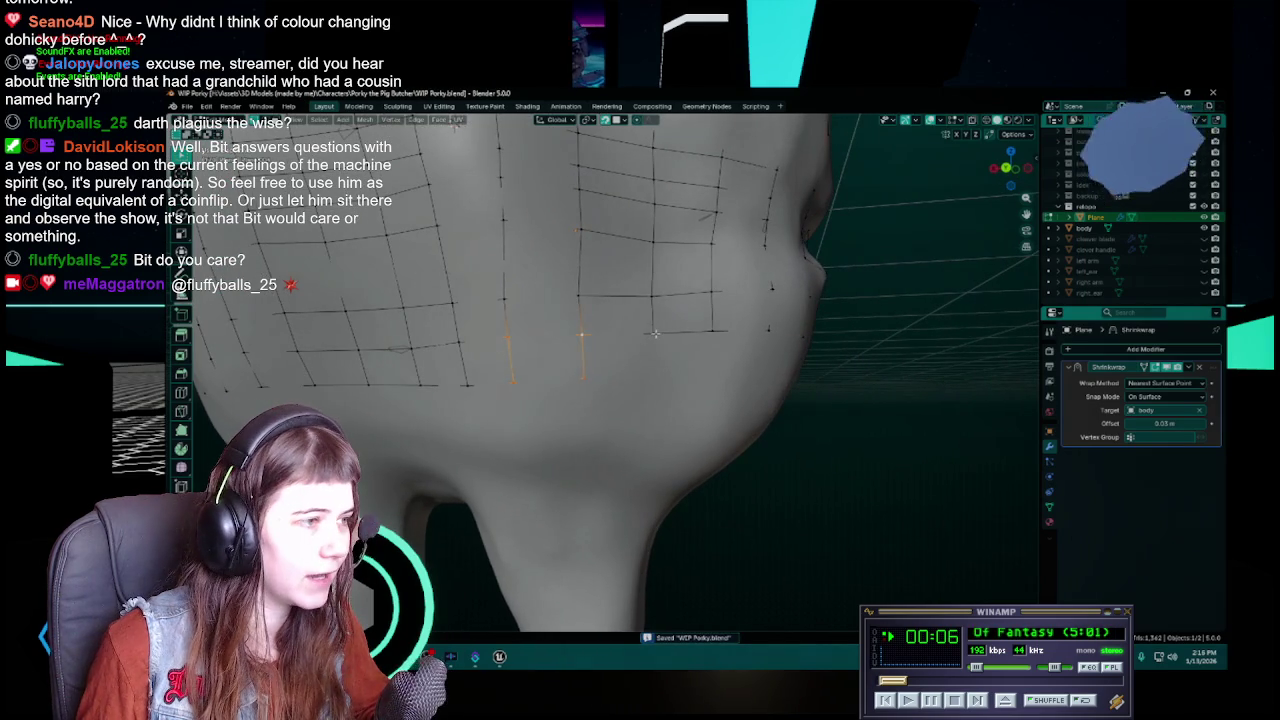
{"action": "key", "text": "g"}
{"action": "left_click", "coordinate": [651, 371]}
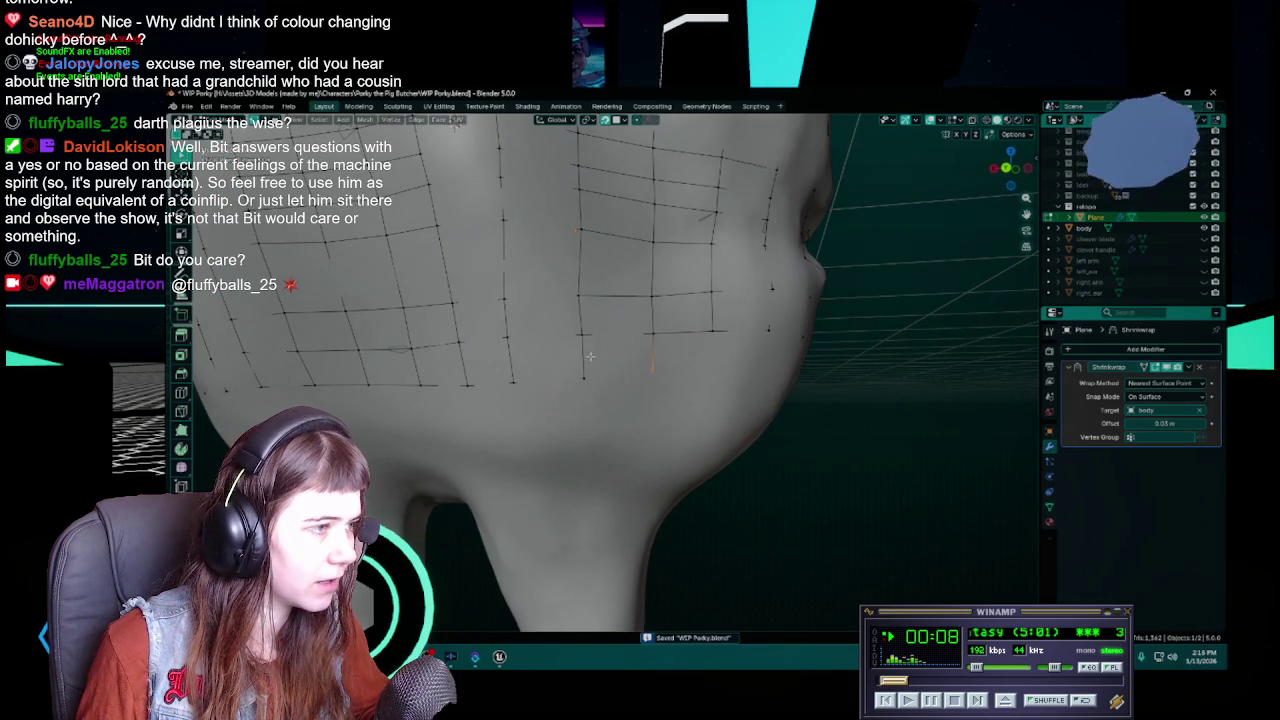
{"action": "left_click", "coordinate": [582, 355]}
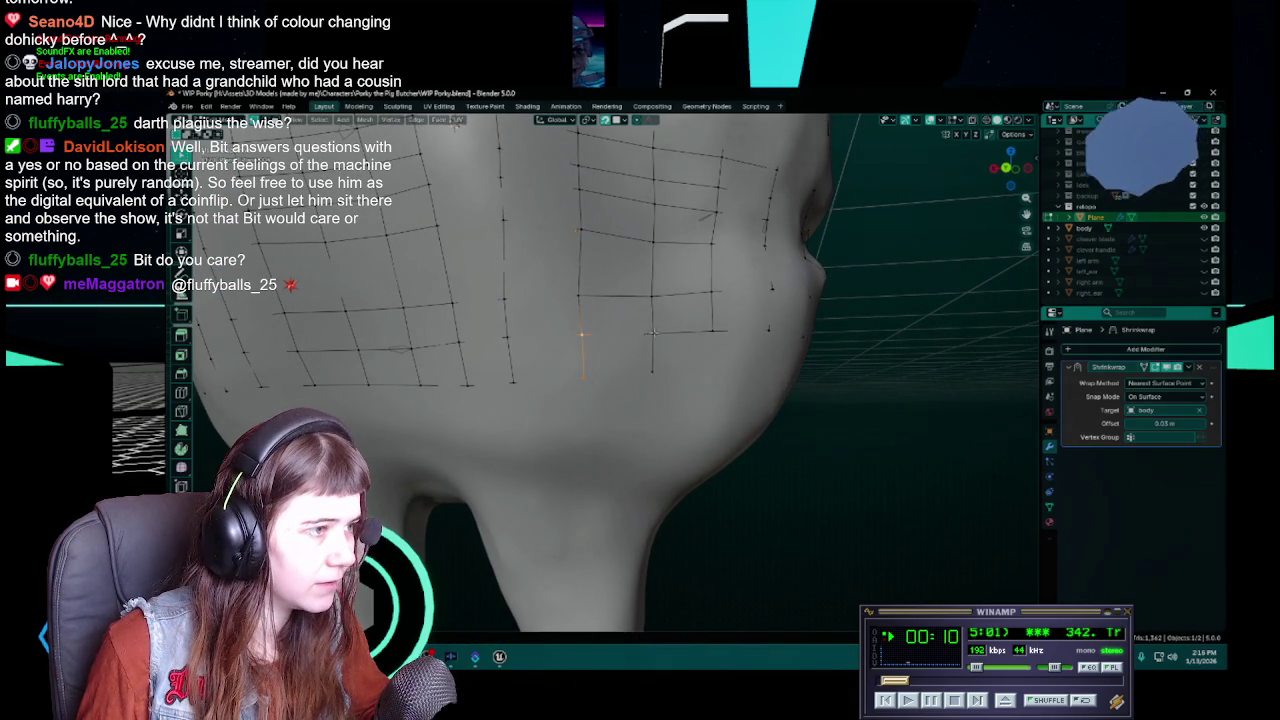
{"action": "mouse_move", "coordinate": [691, 377]}
{"action": "middle_mouse_down"}
{"action": "mouse_move", "coordinate": [583, 364]}
{"action": "mouse_move", "coordinate": [640, 367]}
{"action": "middle_mouse_up"}
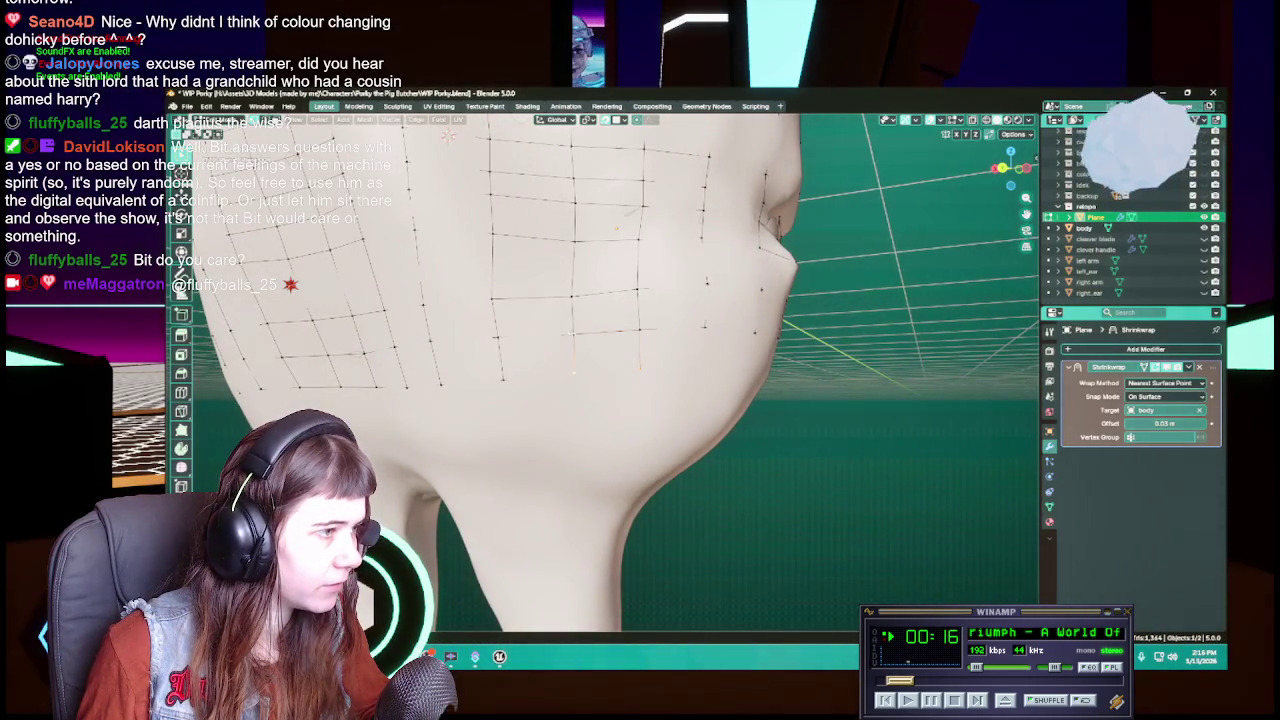
Add a new quad face beside the cheek edge with Poly Build and save
{"action": "left_click", "coordinate": [637, 330]}
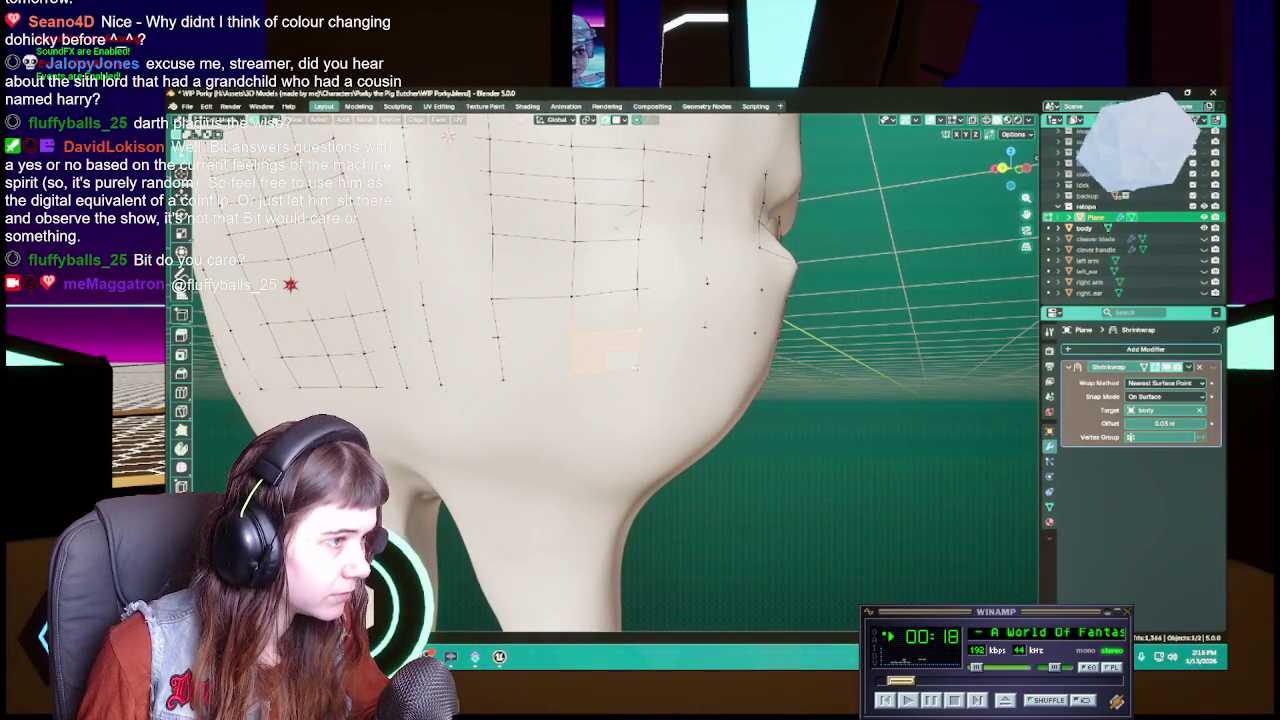
{"action": "left_click", "coordinate": [637, 367]}
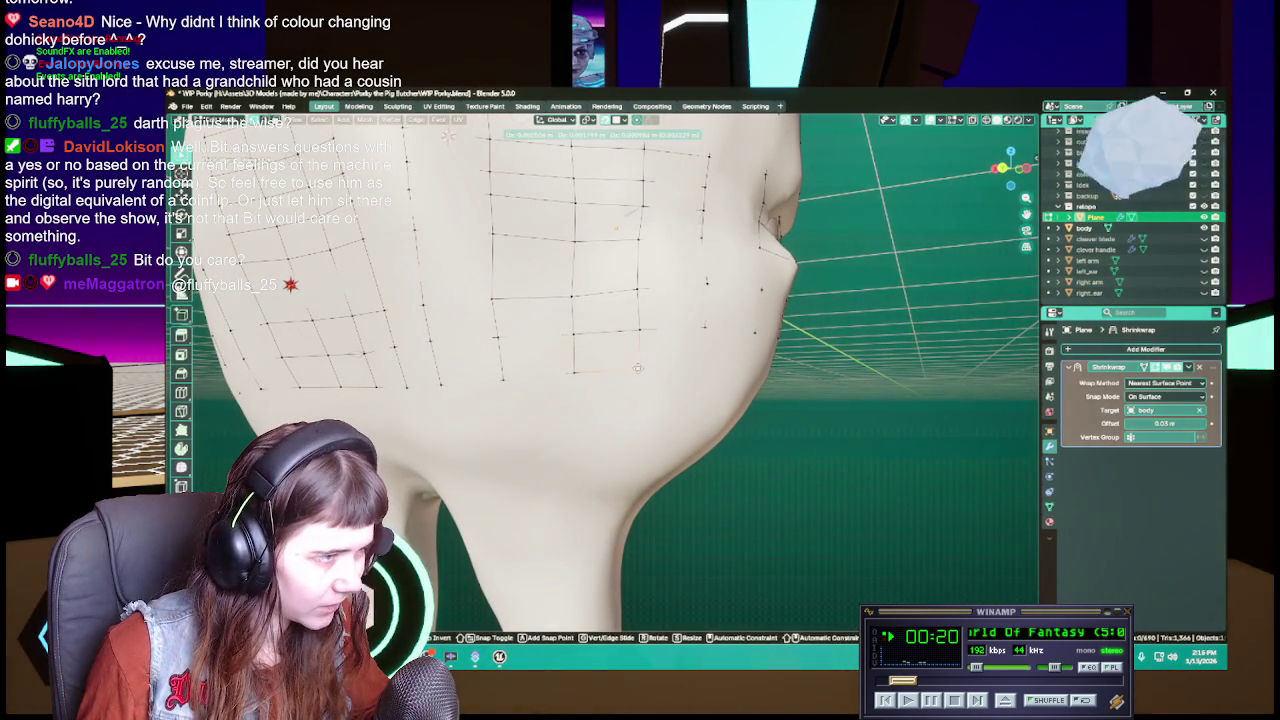
{"action": "key", "text": "ctrl+s"}
{"action": "mouse_move", "coordinate": [637, 367]}
{"action": "middle_mouse_down"}
{"action": "mouse_move", "coordinate": [620, 360]}
{"action": "mouse_move", "coordinate": [642, 350]}
{"action": "mouse_move", "coordinate": [612, 347]}
{"action": "mouse_move", "coordinate": [636, 351]}
{"action": "middle_mouse_up"}
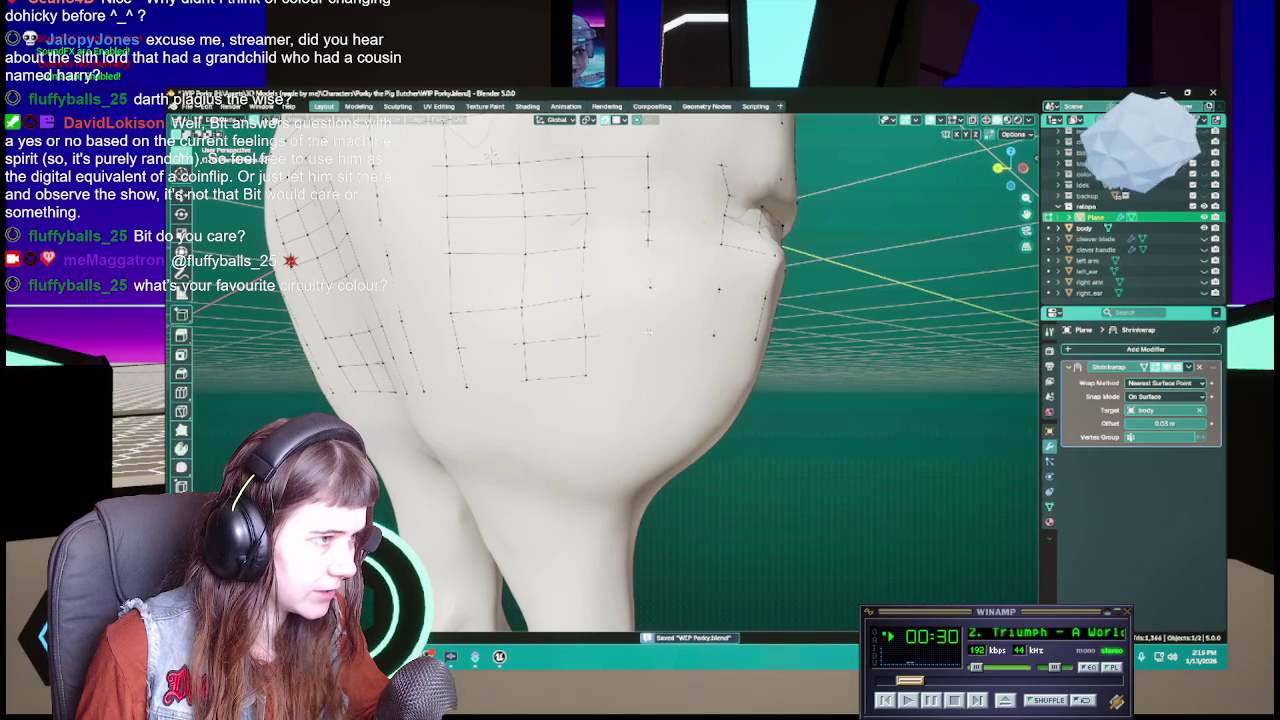
Move the new quad's vertices onto the jaw and chin surface, saving WIP Porky.blend after each move
{"action": "key", "text": "g"}
{"action": "left_click", "coordinate": [650, 370]}
{"action": "key", "text": "ctrl+s"}
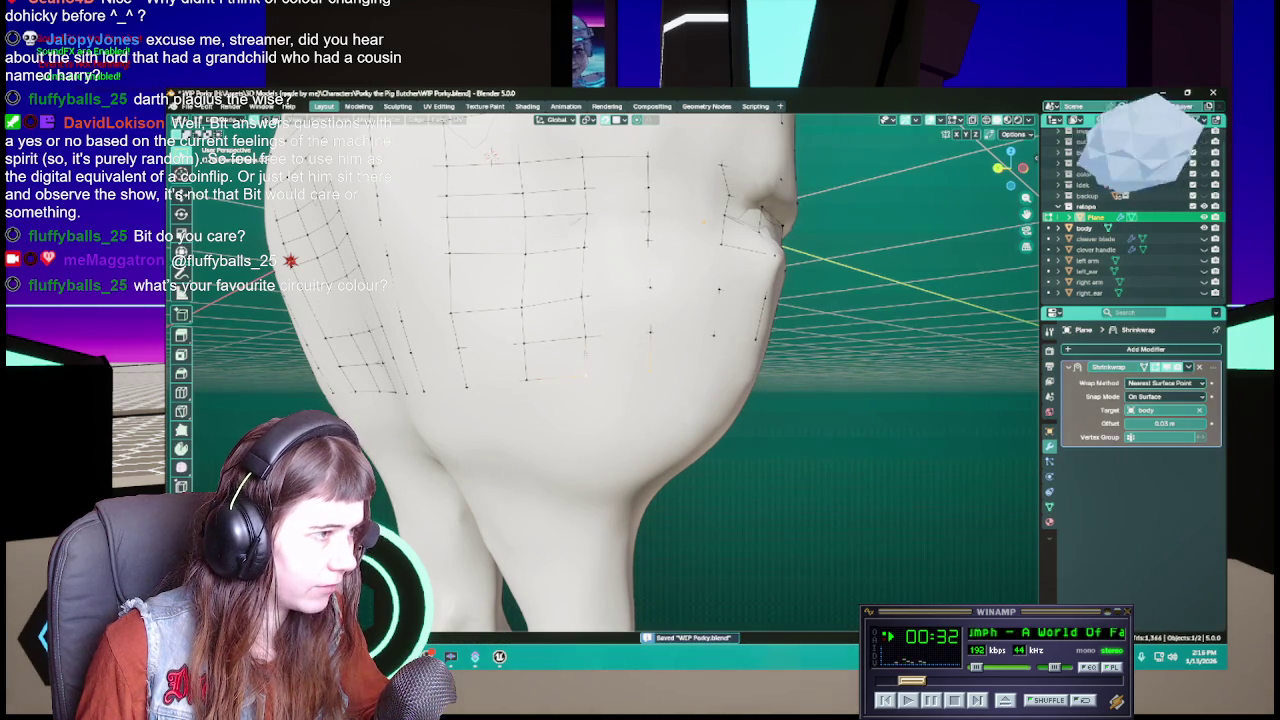
{"action": "mouse_move", "coordinate": [646, 374]}
{"action": "middle_mouse_down"}
{"action": "mouse_move", "coordinate": [660, 384]}
{"action": "mouse_move", "coordinate": [637, 338]}
{"action": "middle_mouse_up"}
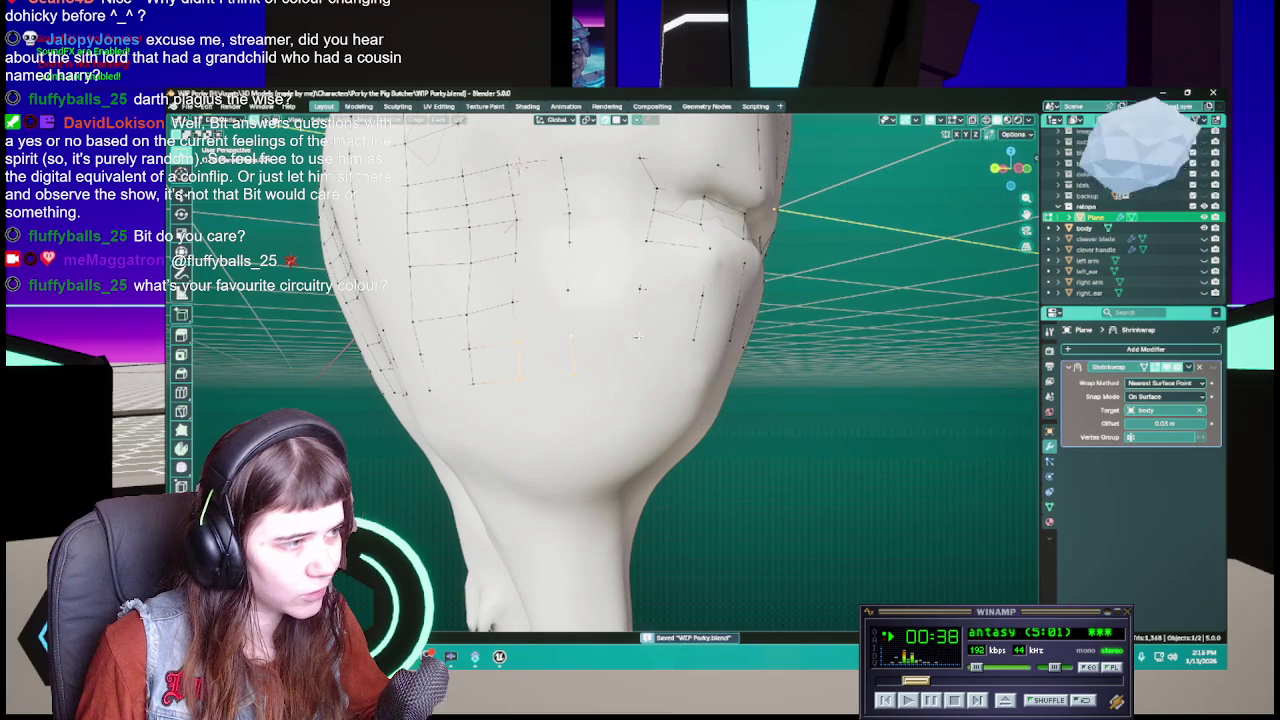
{"action": "key", "text": "g"}
{"action": "left_click", "coordinate": [633, 374]}
{"action": "key", "text": "ctrl+s"}
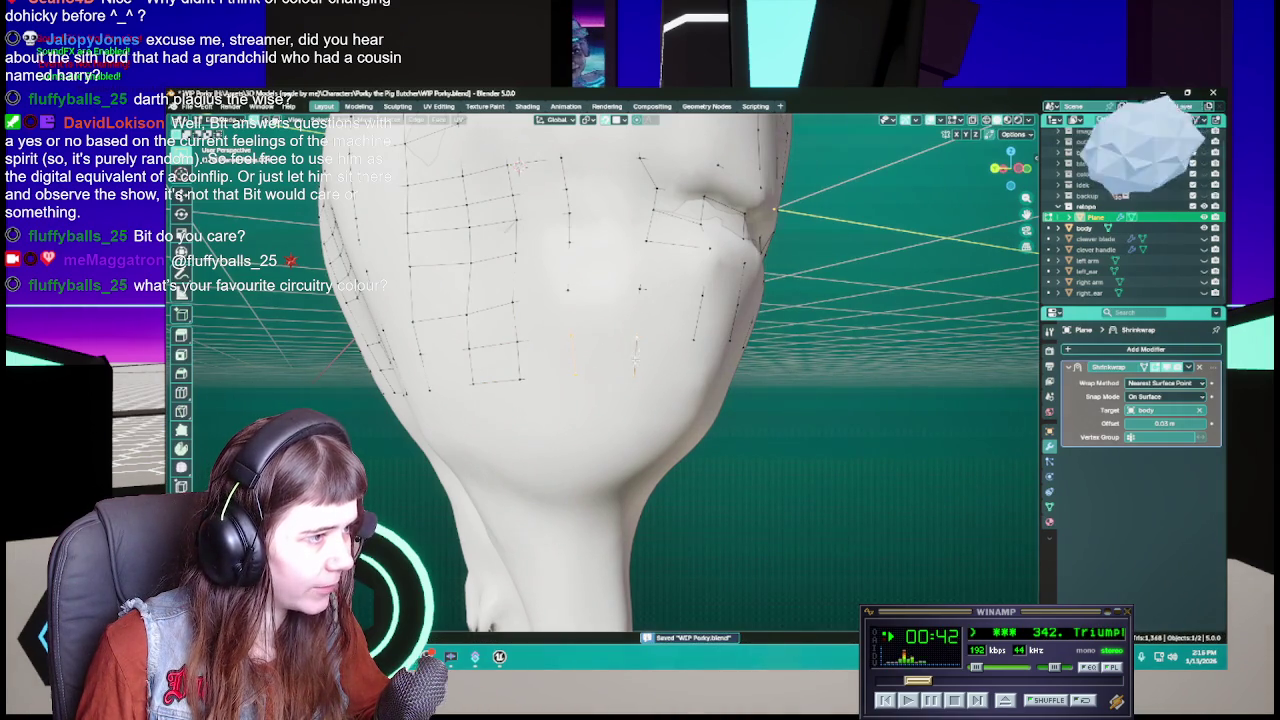
{"action": "key", "text": "g"}
{"action": "left_click", "coordinate": [635, 377]}
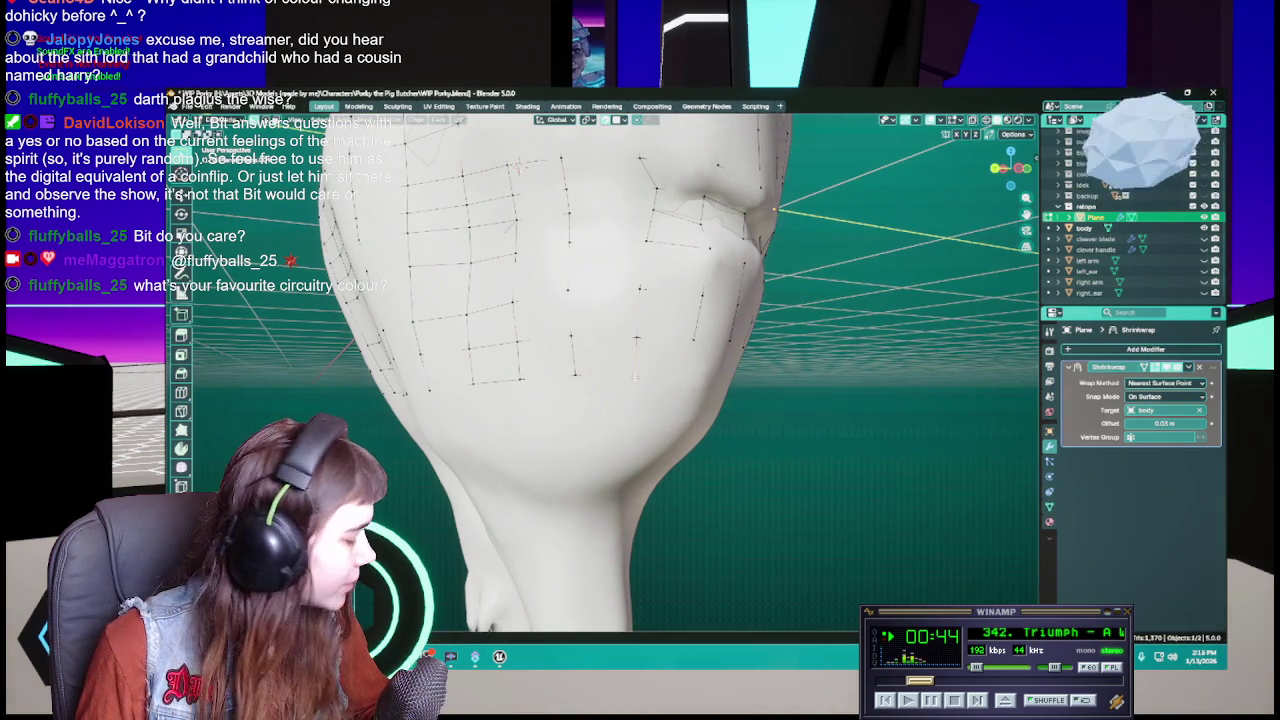
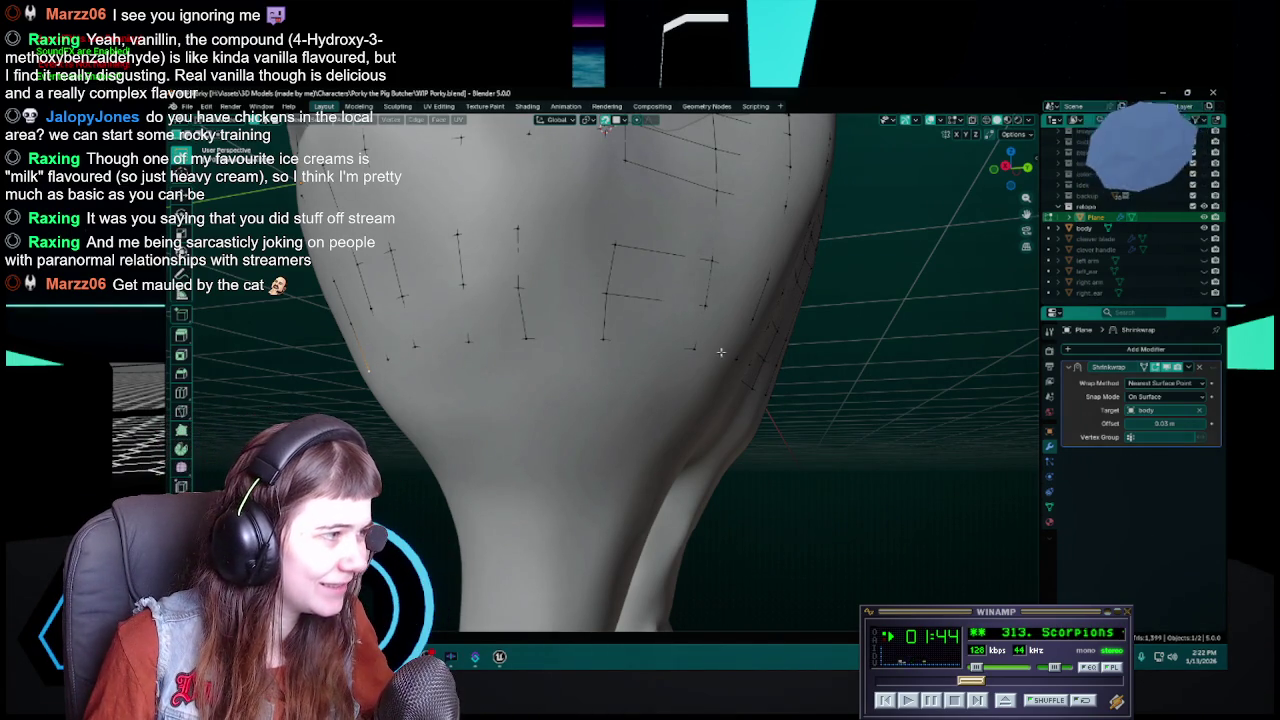
Save WIP Porky.blend and switch to the numpad-1 front view showing the body and both legs
{"action": "mouse_move", "coordinate": [720, 352]}
{"action": "middle_mouse_down"}
{"action": "mouse_move", "coordinate": [712, 360]}
{"action": "mouse_move", "coordinate": [614, 212]}
{"action": "middle_mouse_up"}
{"action": "key", "text": "ctrl+s"}
{"action": "key", "text": "KP_1"}
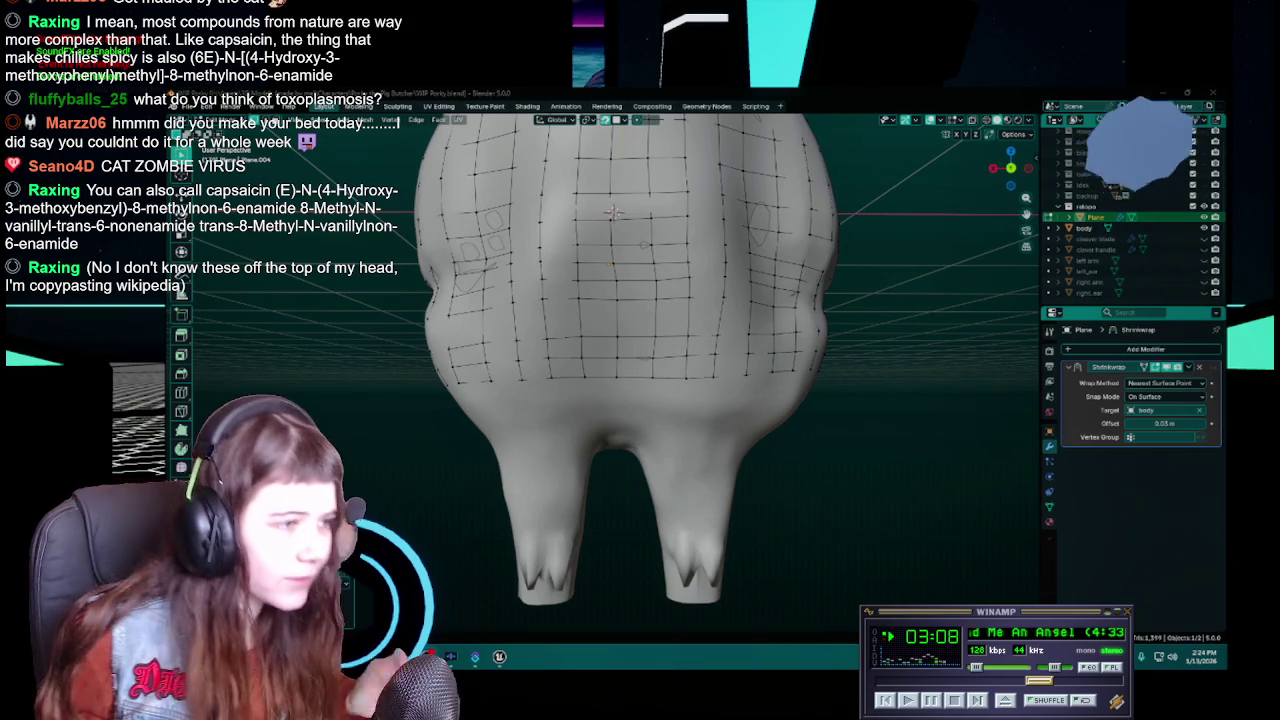
Save again and orbit beneath the body to inspect the sparse lower grid edges
{"action": "key", "text": "ctrl+s"}
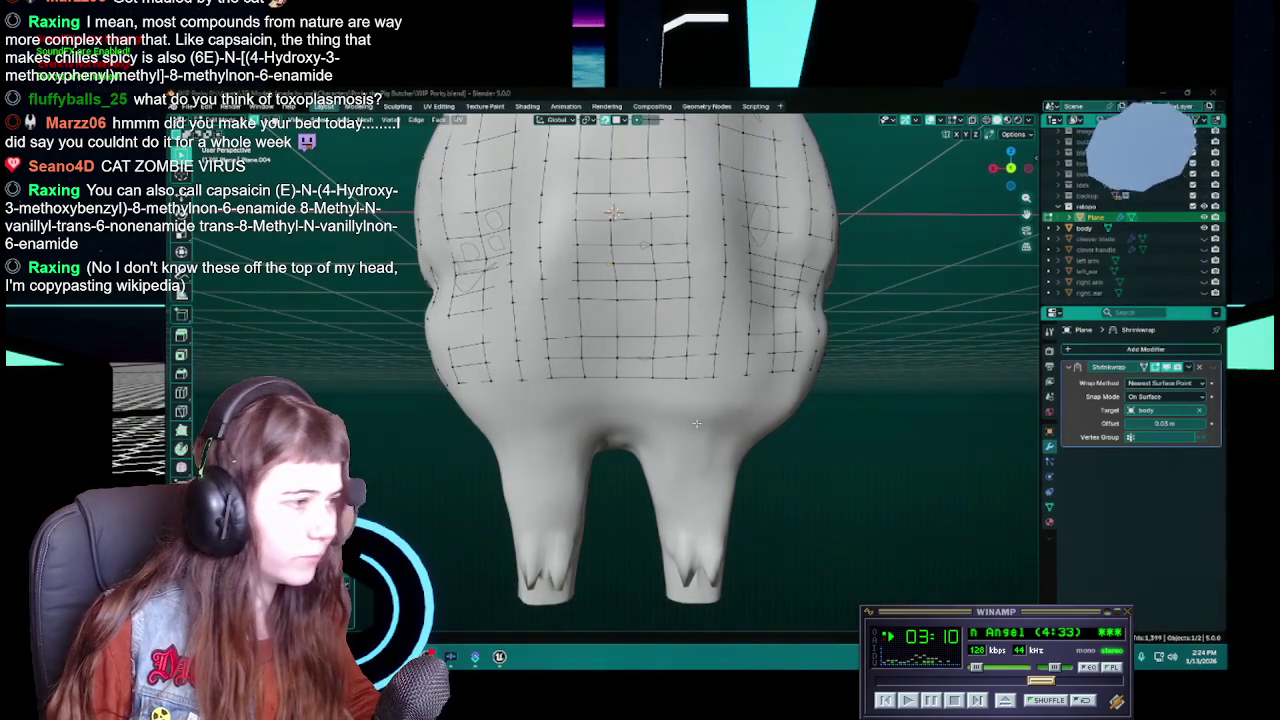
{"action": "mouse_move", "coordinate": [613, 212]}
{"action": "middle_mouse_down"}
{"action": "mouse_move", "coordinate": [706, 406]}
{"action": "mouse_move", "coordinate": [647, 424]}
{"action": "mouse_move", "coordinate": [620, 397]}
{"action": "middle_mouse_up"}
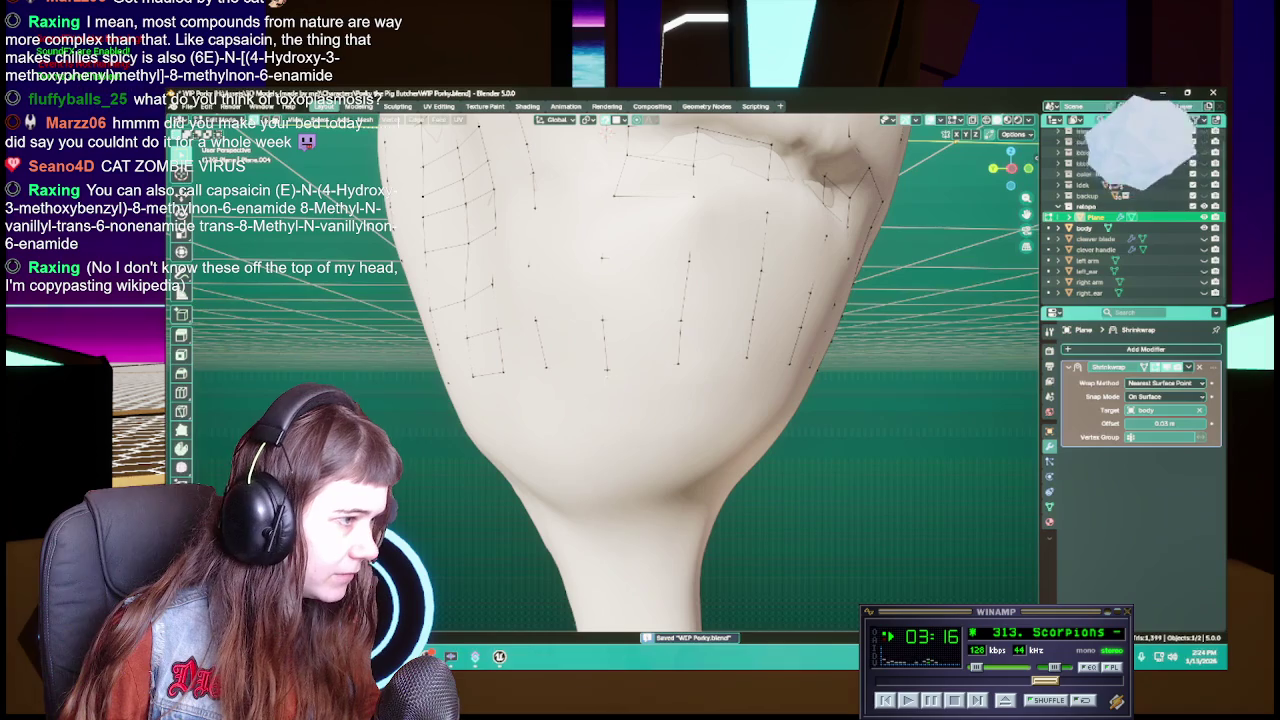
{"action": "middle_click_drag", "start_coordinate": [606, 368], "coordinate": [779, 383]}
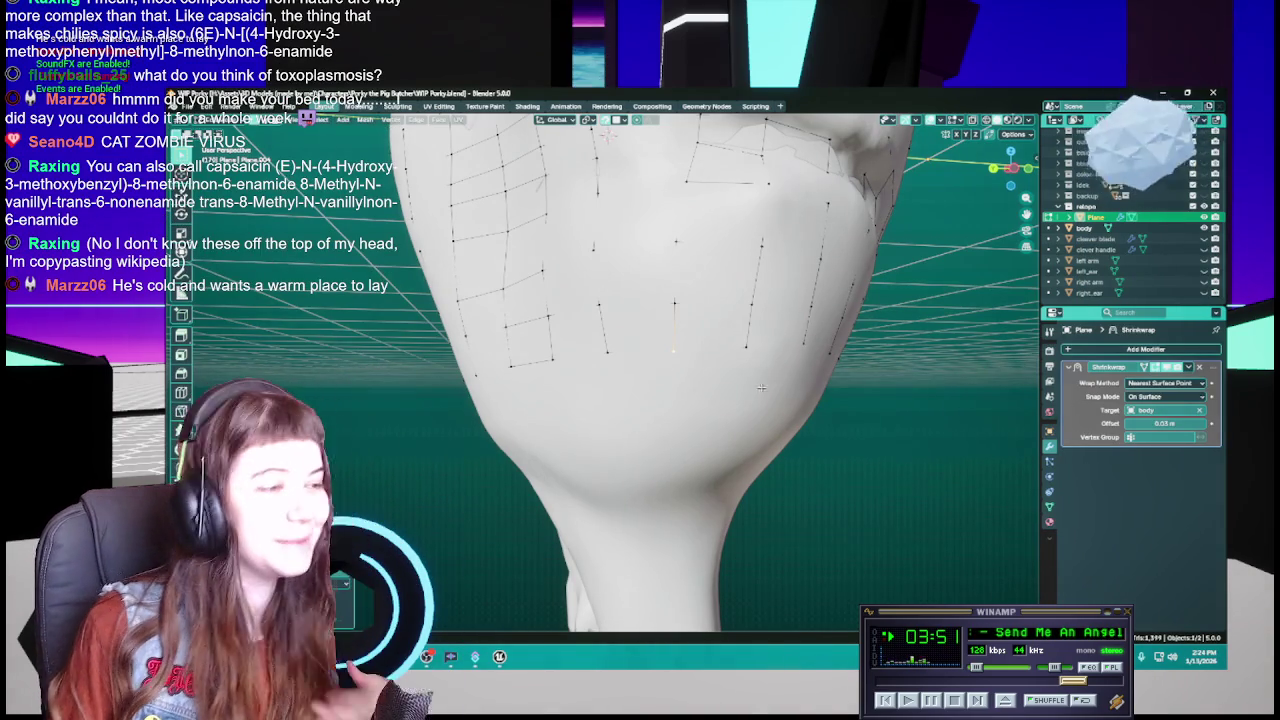
Save and zoom in straight on the lower back, abandoning two attempted vertex moves
{"action": "key", "text": "ctrl+s"}
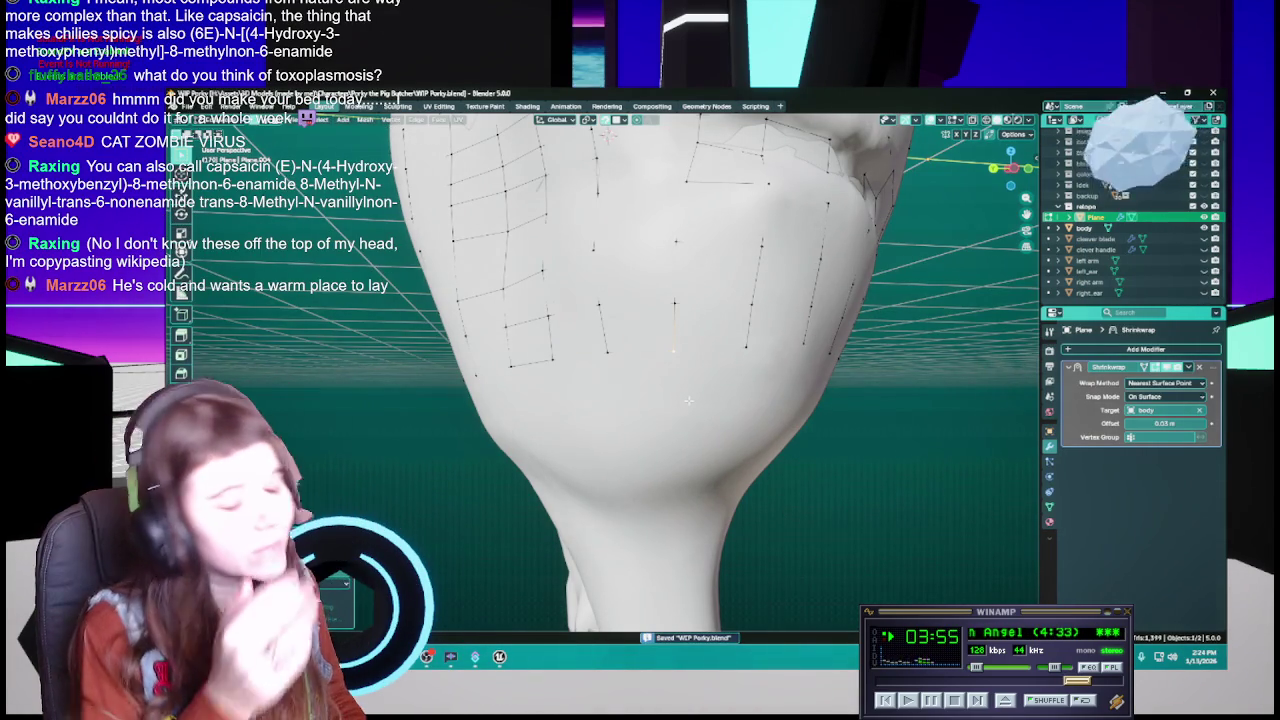
{"action": "mouse_move", "coordinate": [688, 400]}
{"action": "middle_mouse_down"}
{"action": "mouse_move", "coordinate": [700, 415]}
{"action": "mouse_move", "coordinate": [640, 348]}
{"action": "middle_mouse_up"}
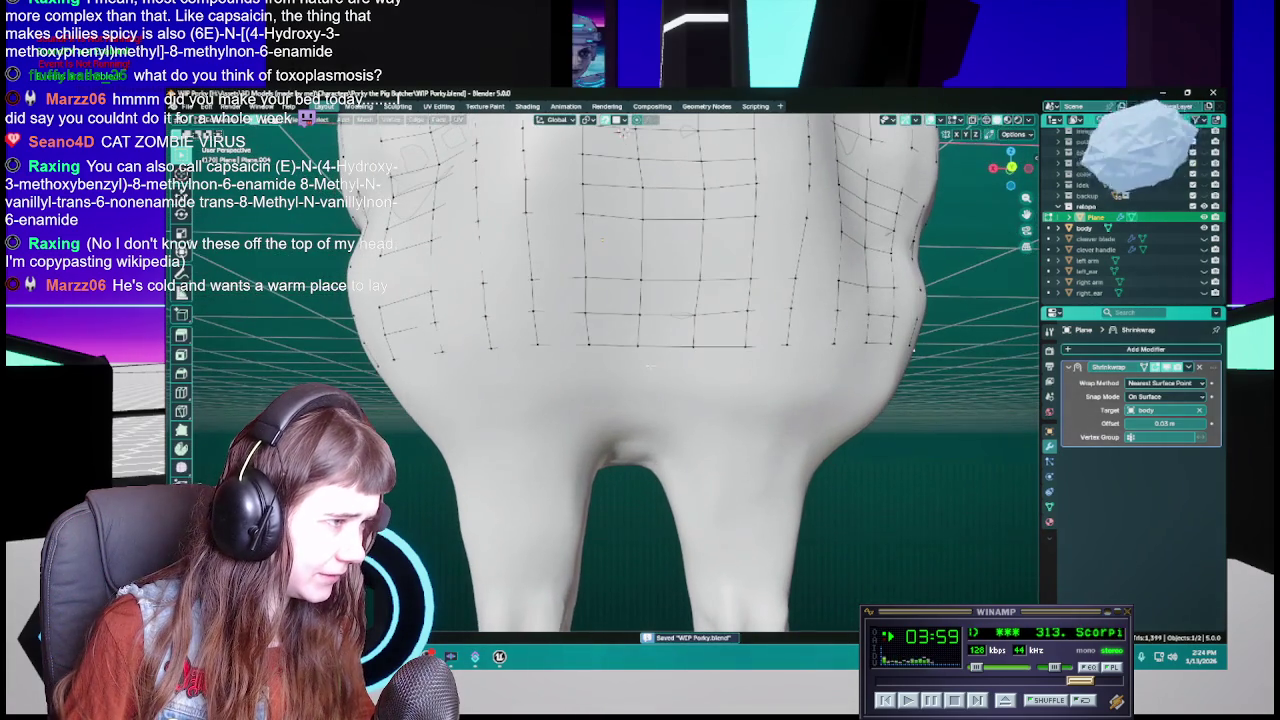
{"action": "scroll", "coordinate": [645, 360], "scroll_direction": "up", "scroll_amount": 2}
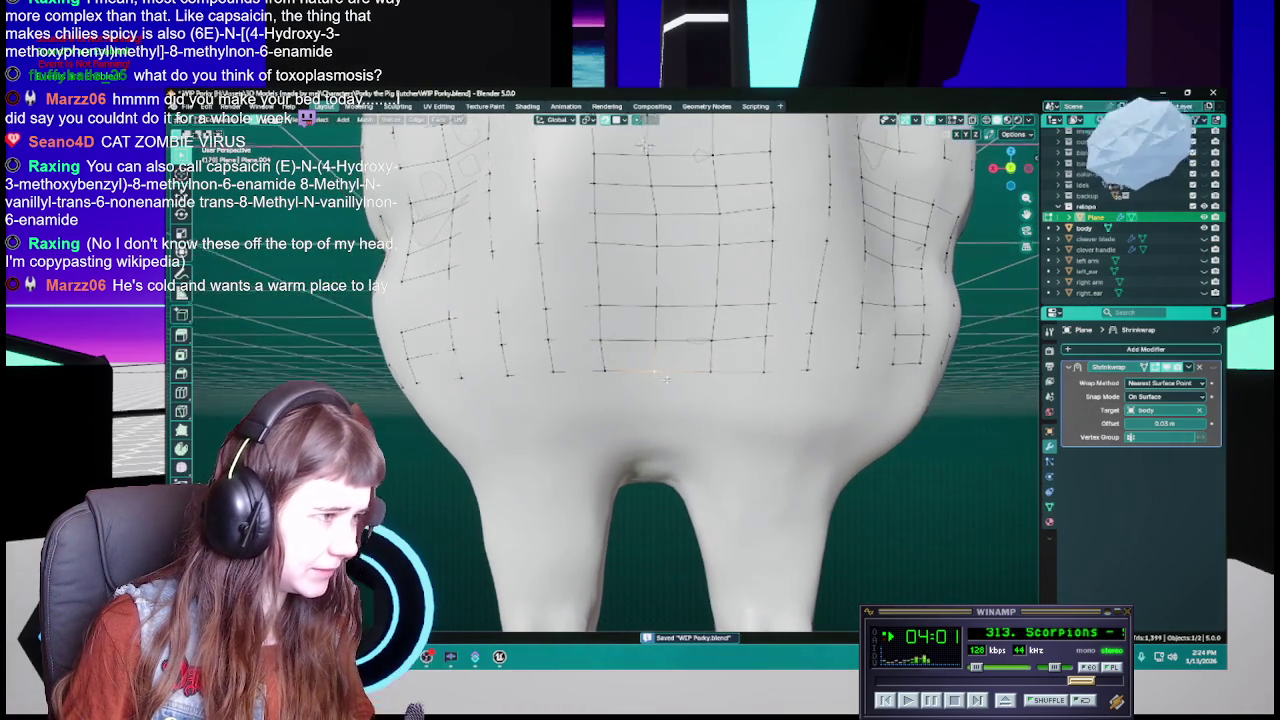
{"action": "scroll", "coordinate": [660, 380], "scroll_direction": "up", "scroll_amount": 1}
{"action": "middle_click_drag", "start_coordinate": [661, 381], "coordinate": [655, 370]}
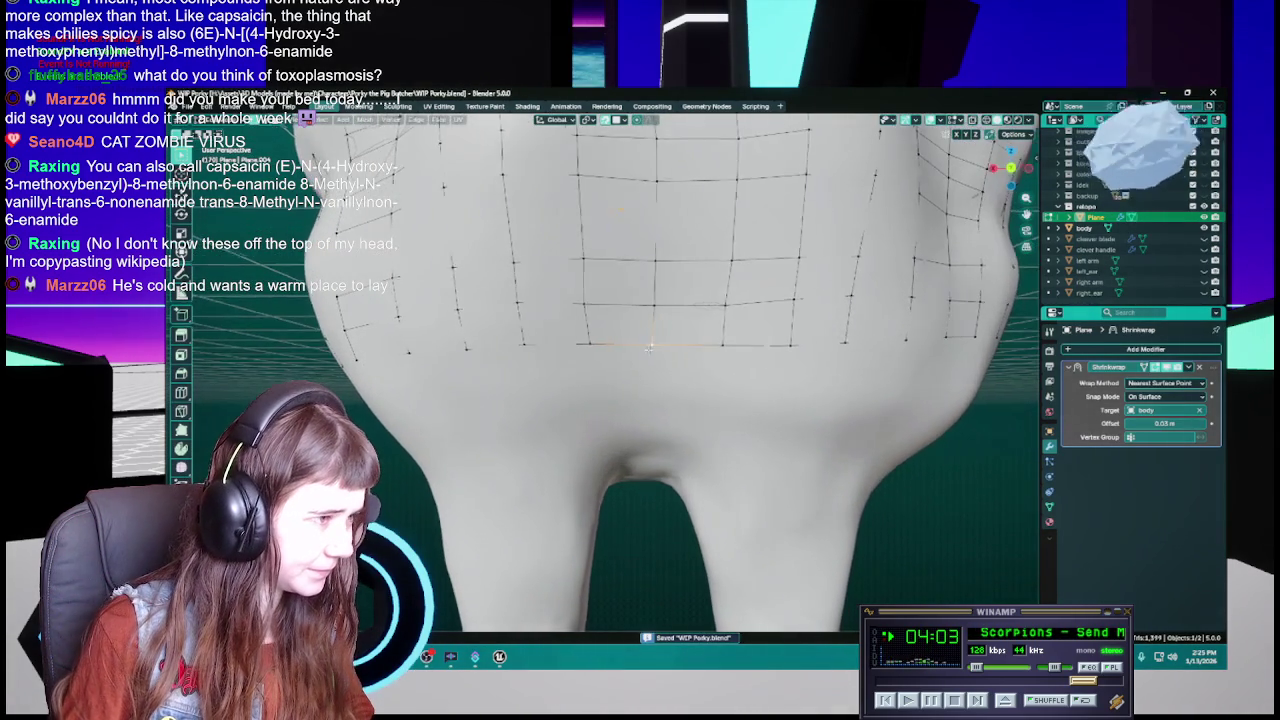
{"action": "key", "text": "g"}
{"action": "key", "text": "Escape"}
{"action": "key", "text": "ctrl+s"}
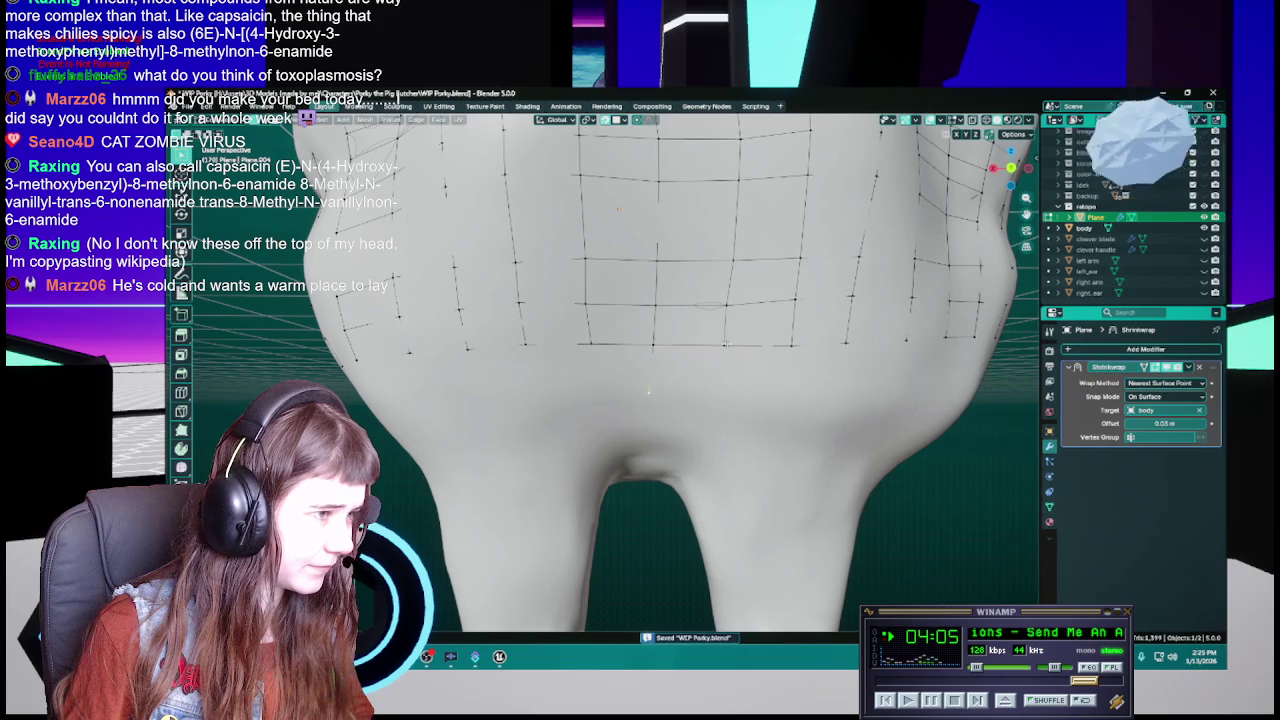
{"action": "key", "text": "g"}
{"action": "key", "text": "Escape"}
{"action": "key", "text": "ctrl+s"}
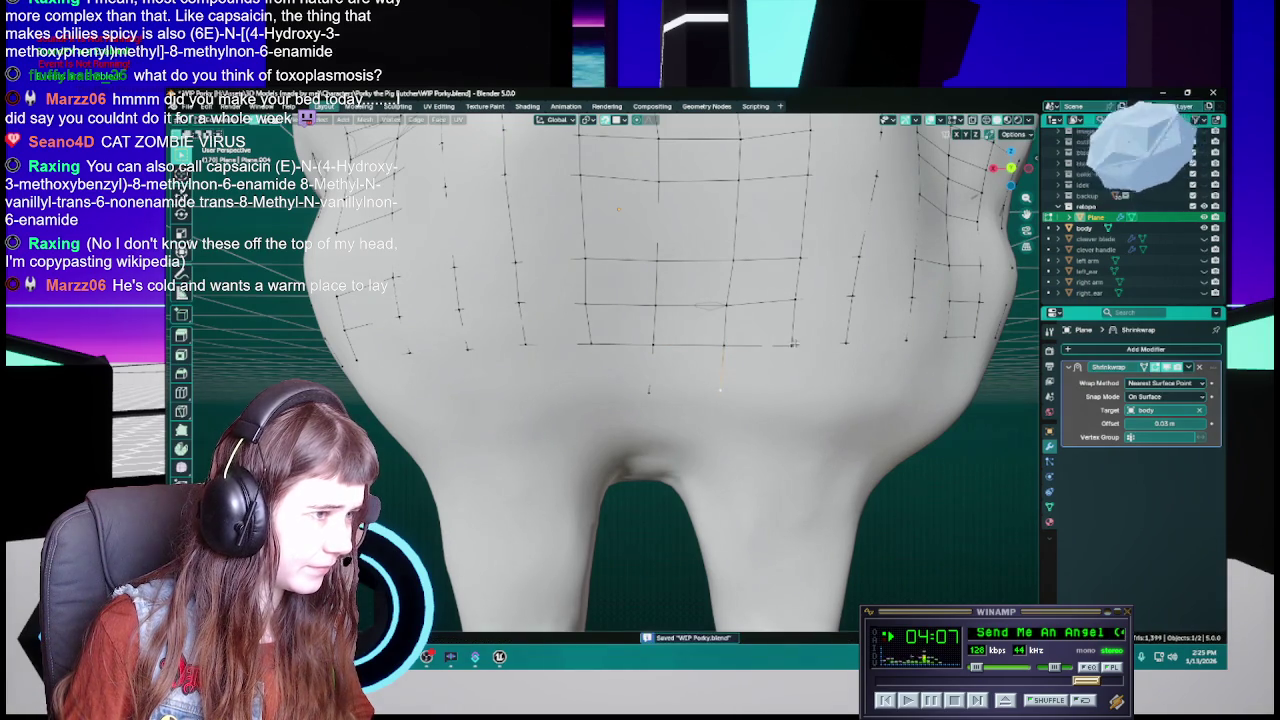
Move two bottom-edge grid vertices into new positions on the lower back and save
{"action": "key", "text": "g"}
{"action": "left_click", "coordinate": [786, 389]}
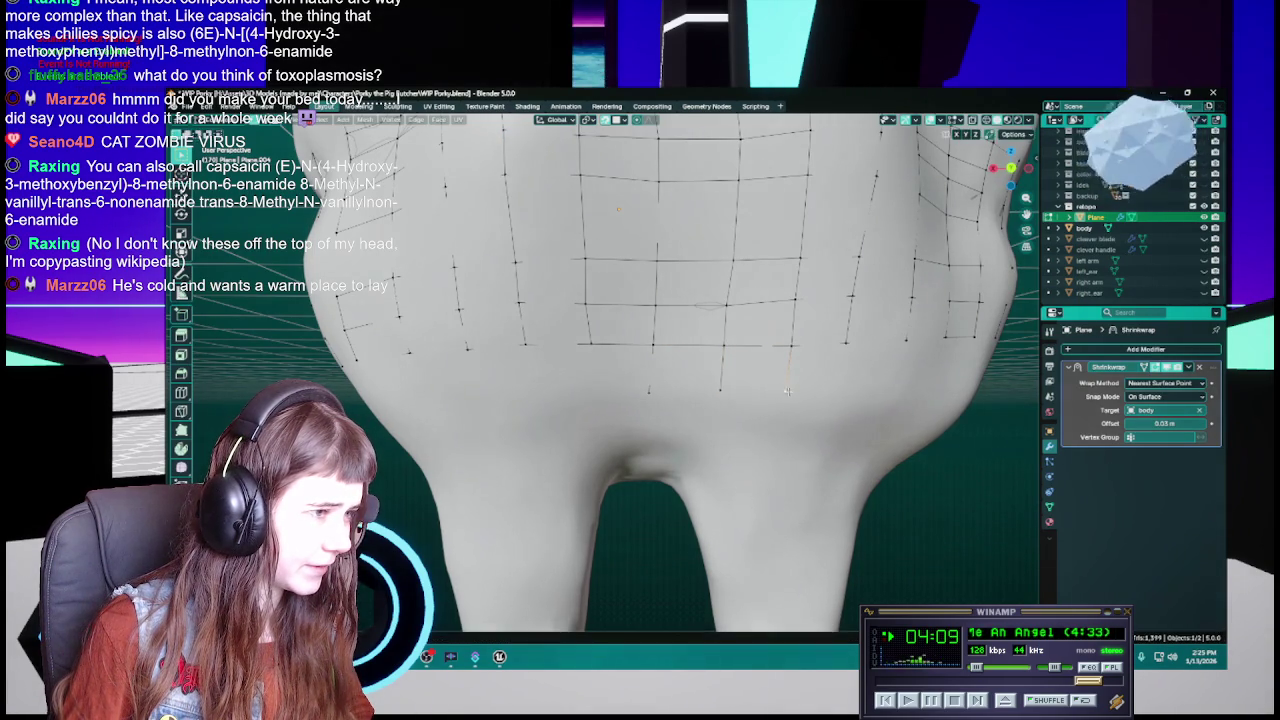
{"action": "middle_click_drag", "start_coordinate": [786, 389], "coordinate": [680, 342]}
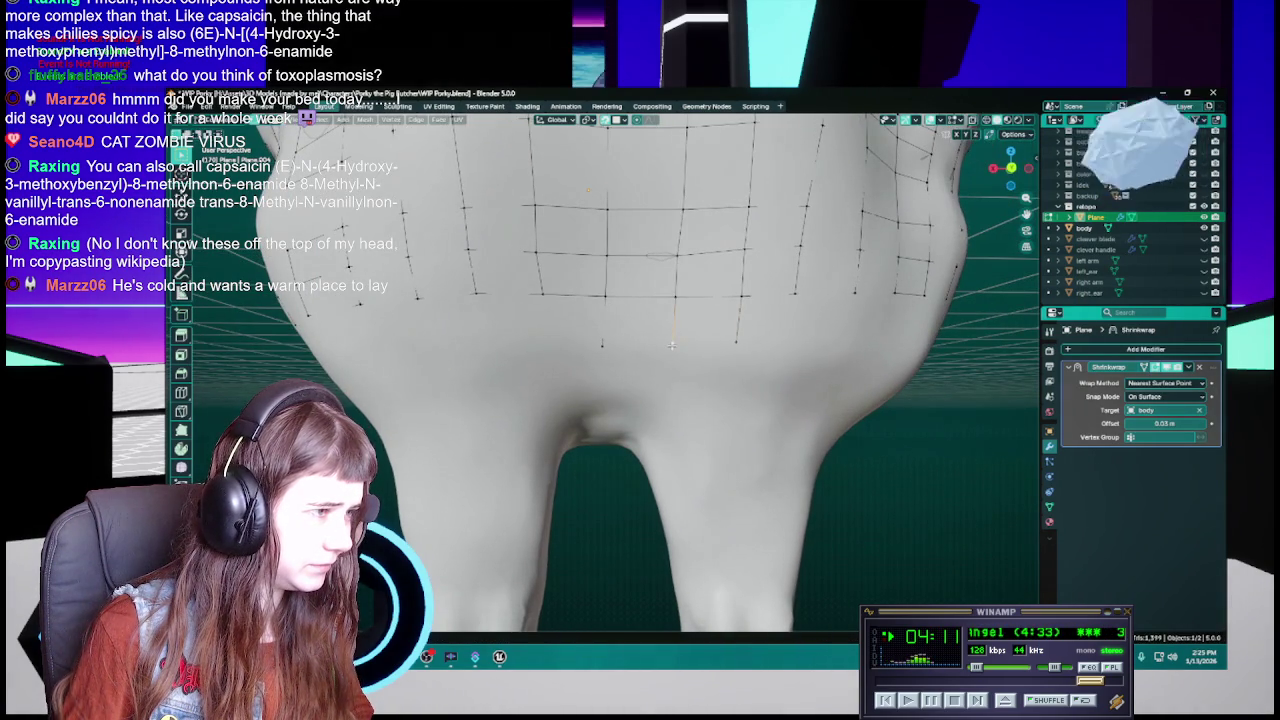
{"action": "key", "text": "g"}
{"action": "left_click", "coordinate": [671, 346]}
{"action": "key", "text": "ctrl+s"}
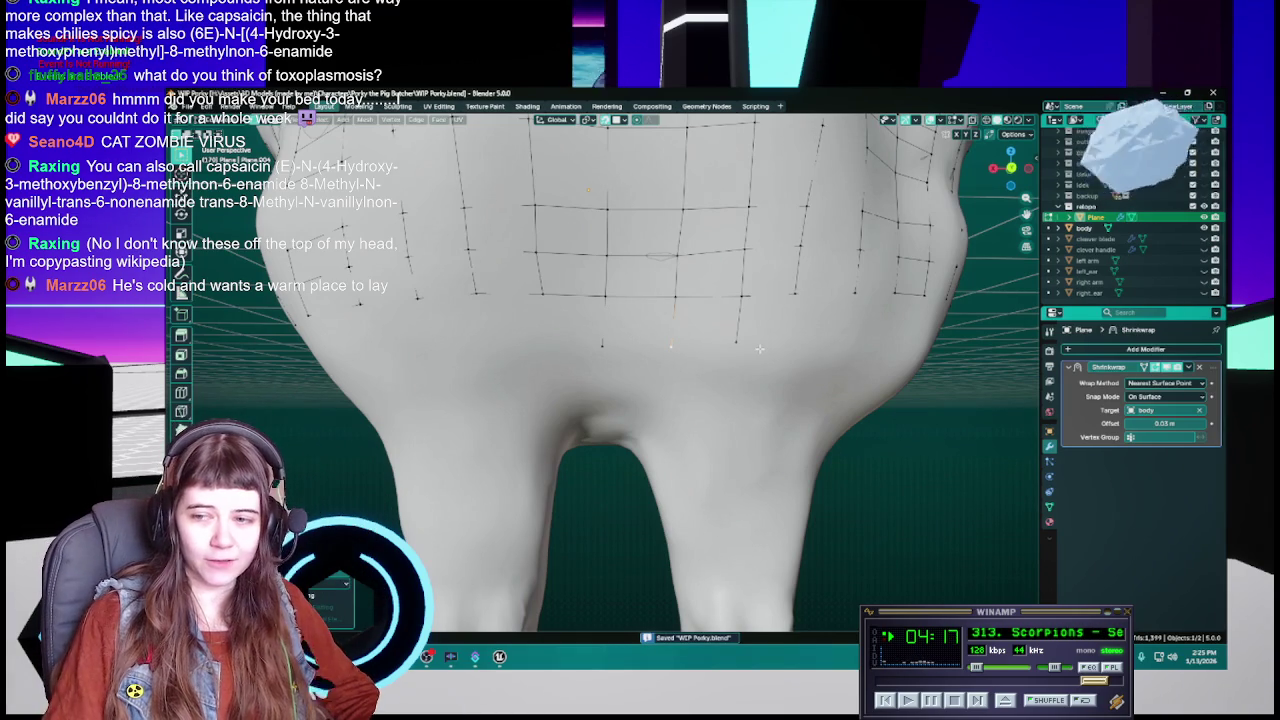
Reposition two more bottom-edge vertices along the surface toward the buttocks
{"action": "mouse_move", "coordinate": [740, 368]}
{"action": "middle_mouse_down"}
{"action": "mouse_move", "coordinate": [762, 377]}
{"action": "mouse_move", "coordinate": [741, 359]}
{"action": "middle_mouse_up"}
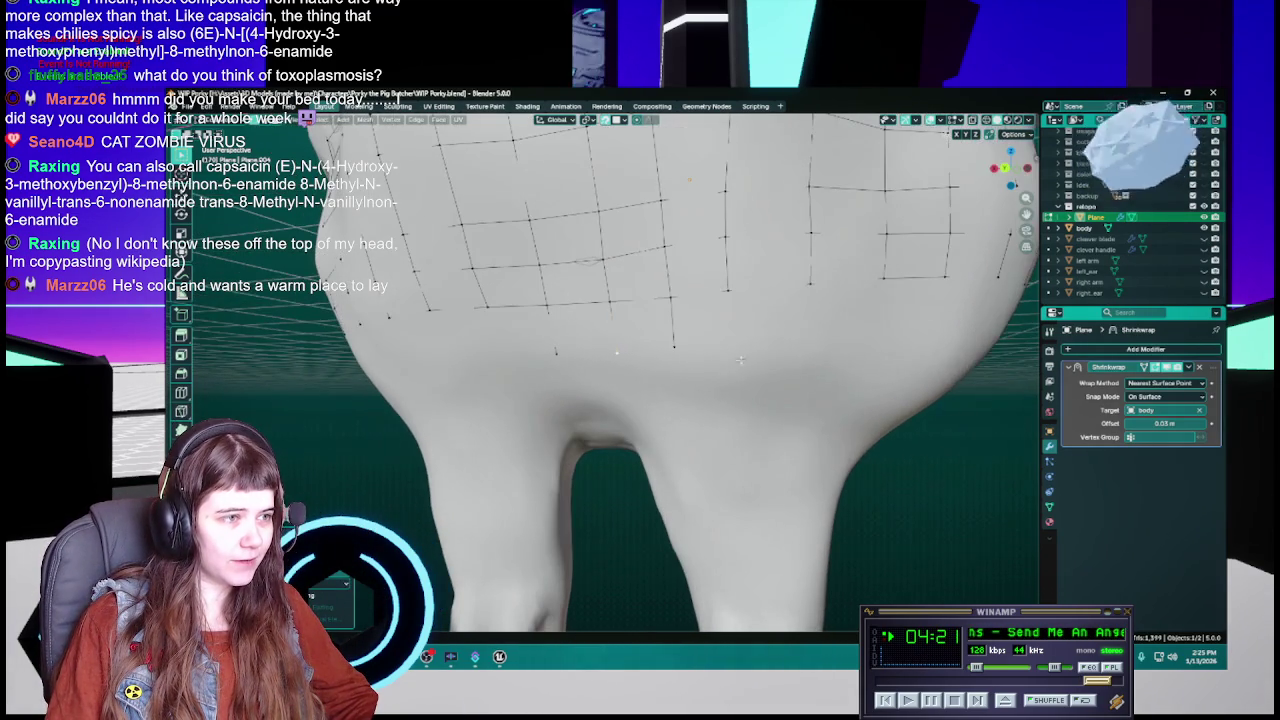
{"action": "key", "text": "g"}
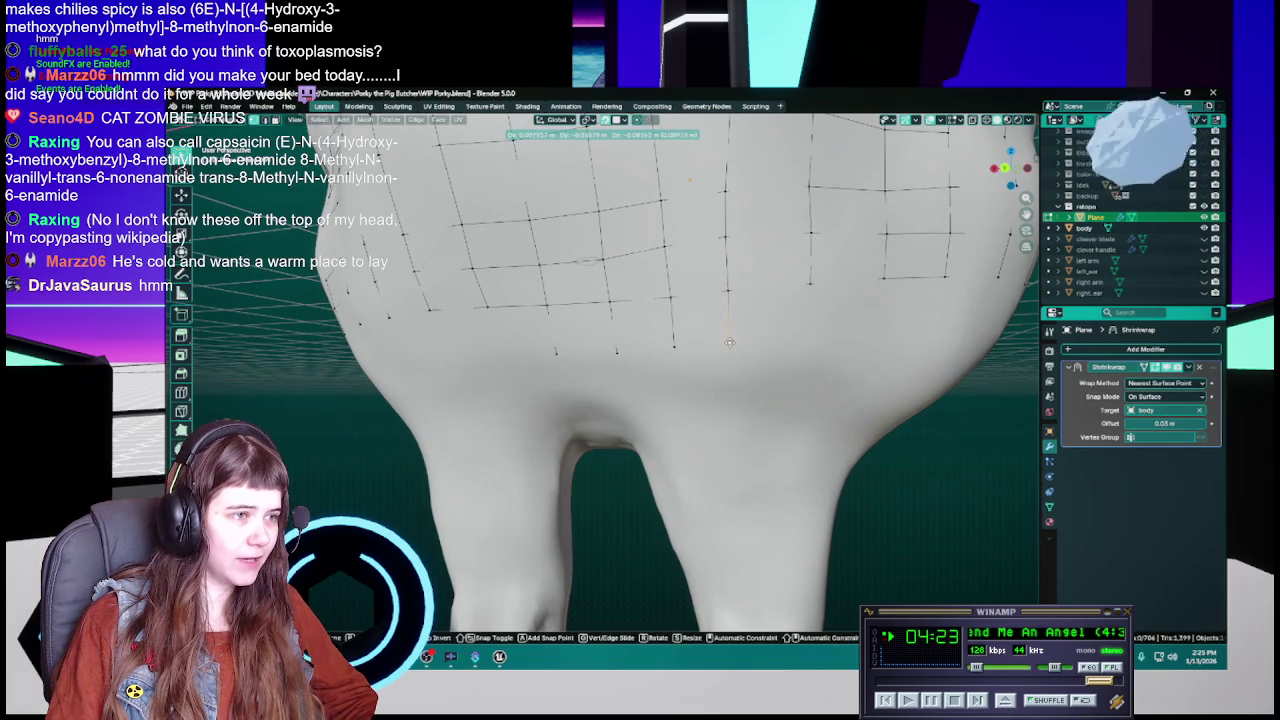
{"action": "left_click", "coordinate": [811, 333]}
{"action": "middle_click_drag", "start_coordinate": [861, 355], "coordinate": [836, 353]}
{"action": "key", "text": "g"}
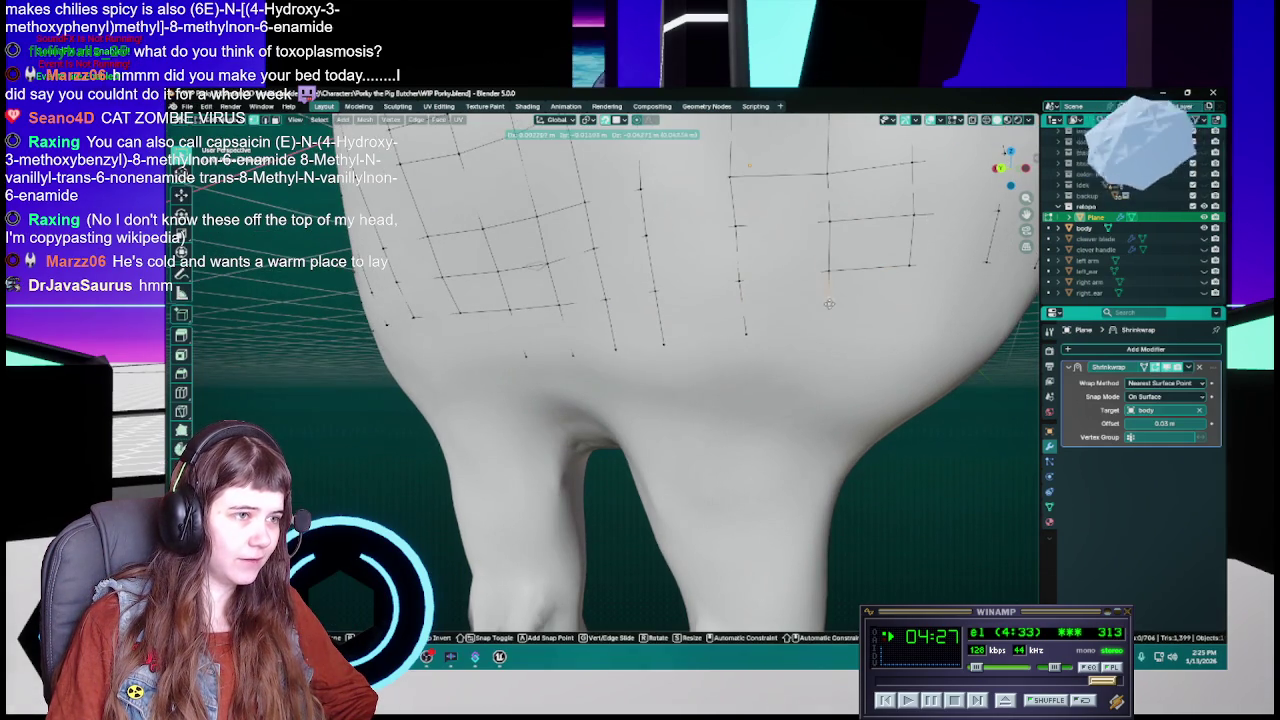
{"action": "left_click", "coordinate": [830, 321]}
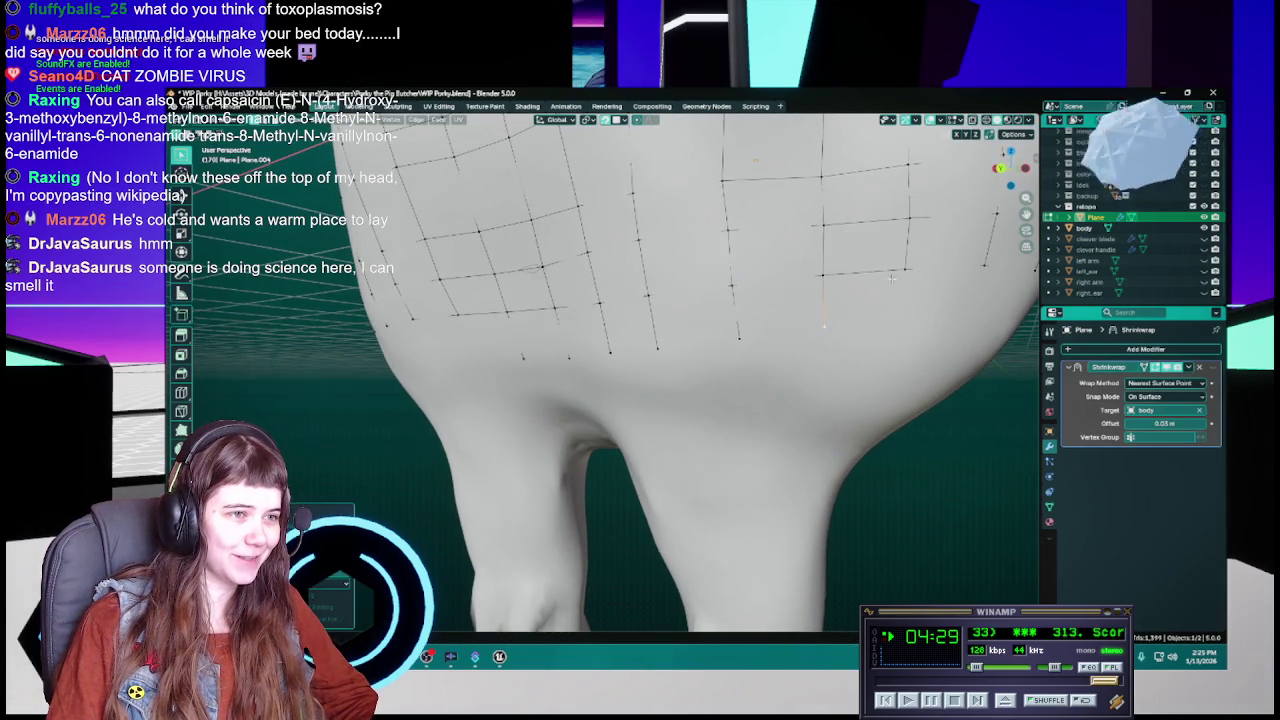
{"action": "middle_click_drag", "start_coordinate": [830, 321], "coordinate": [858, 313]}
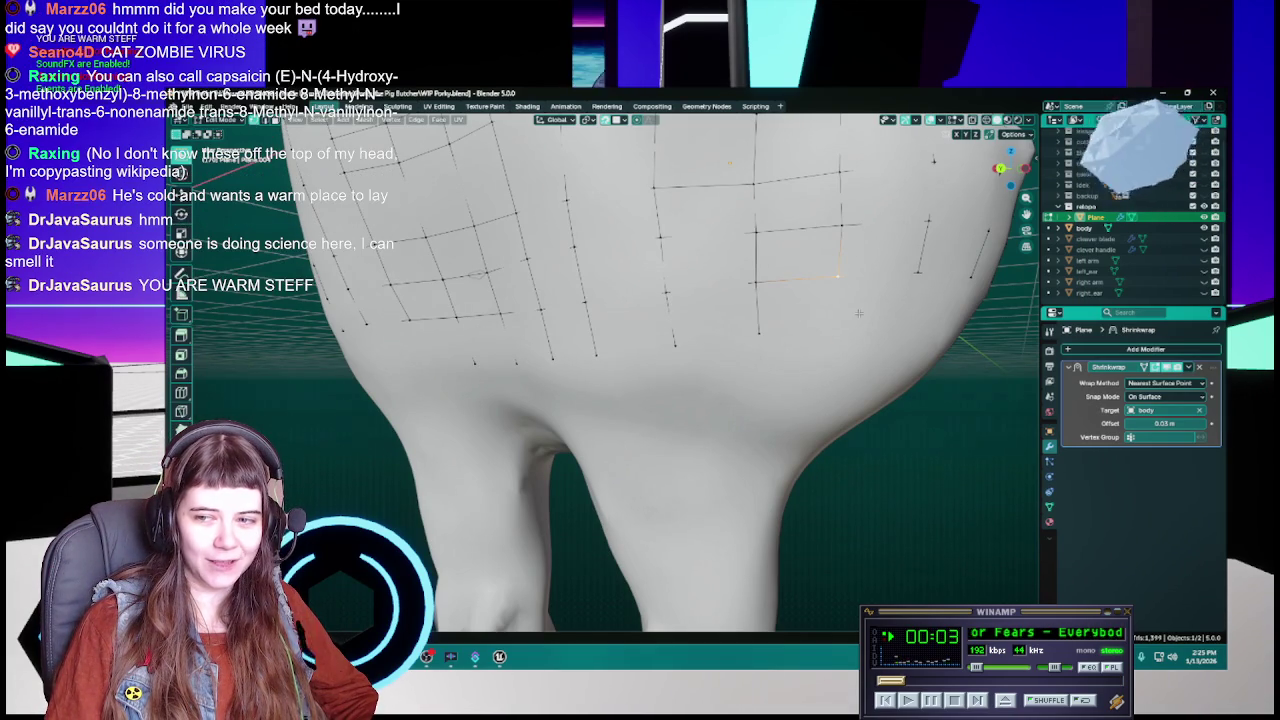
Move three lower-grid vertices down over the buttocks, saving between moves
{"action": "key", "text": "g"}
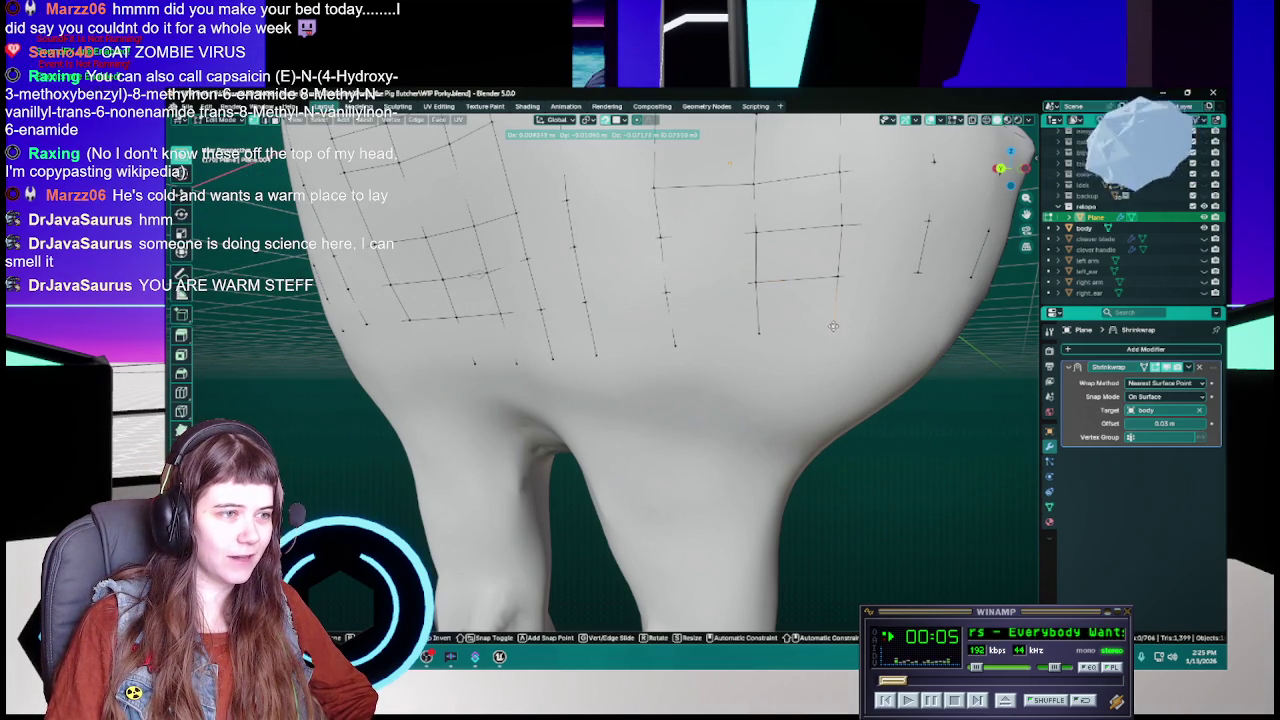
{"action": "left_click", "coordinate": [833, 327]}
{"action": "middle_click_drag", "start_coordinate": [833, 327], "coordinate": [779, 262]}
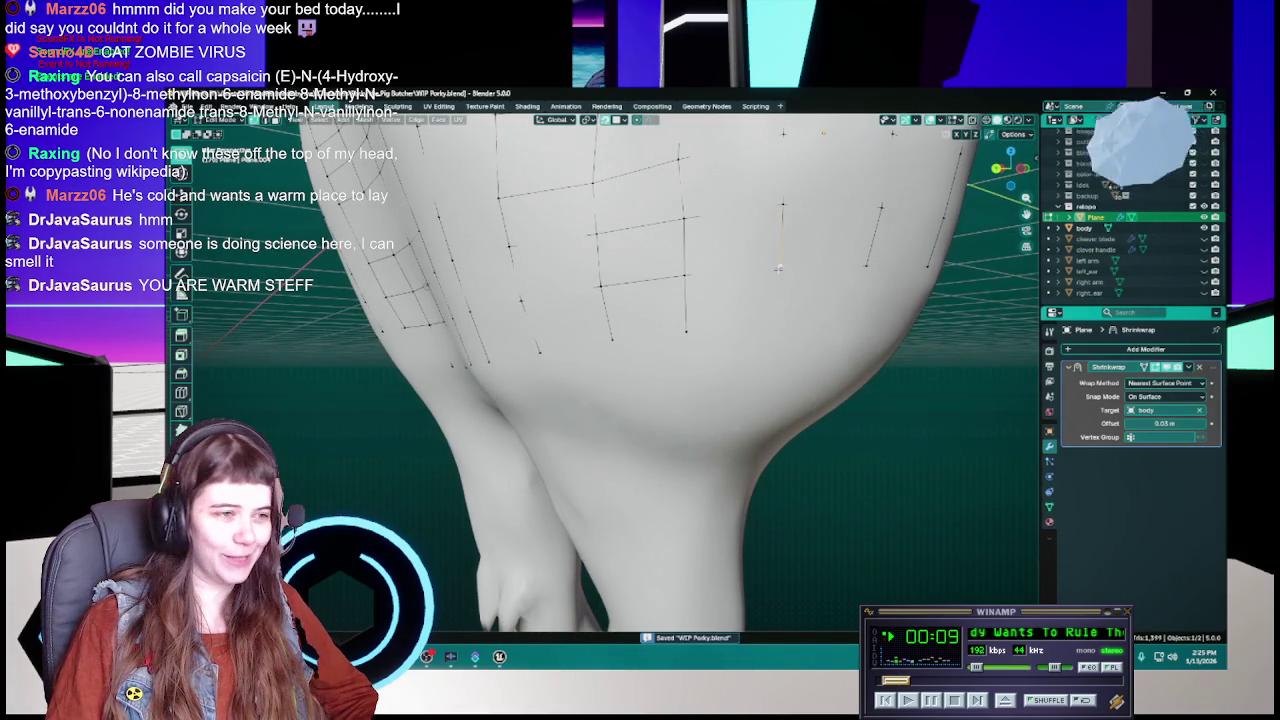
{"action": "key", "text": "g"}
{"action": "left_click", "coordinate": [774, 328]}
{"action": "key", "text": "ctrl+s"}
{"action": "middle_click_drag", "start_coordinate": [774, 328], "coordinate": [722, 268]}
{"action": "key", "text": "g"}
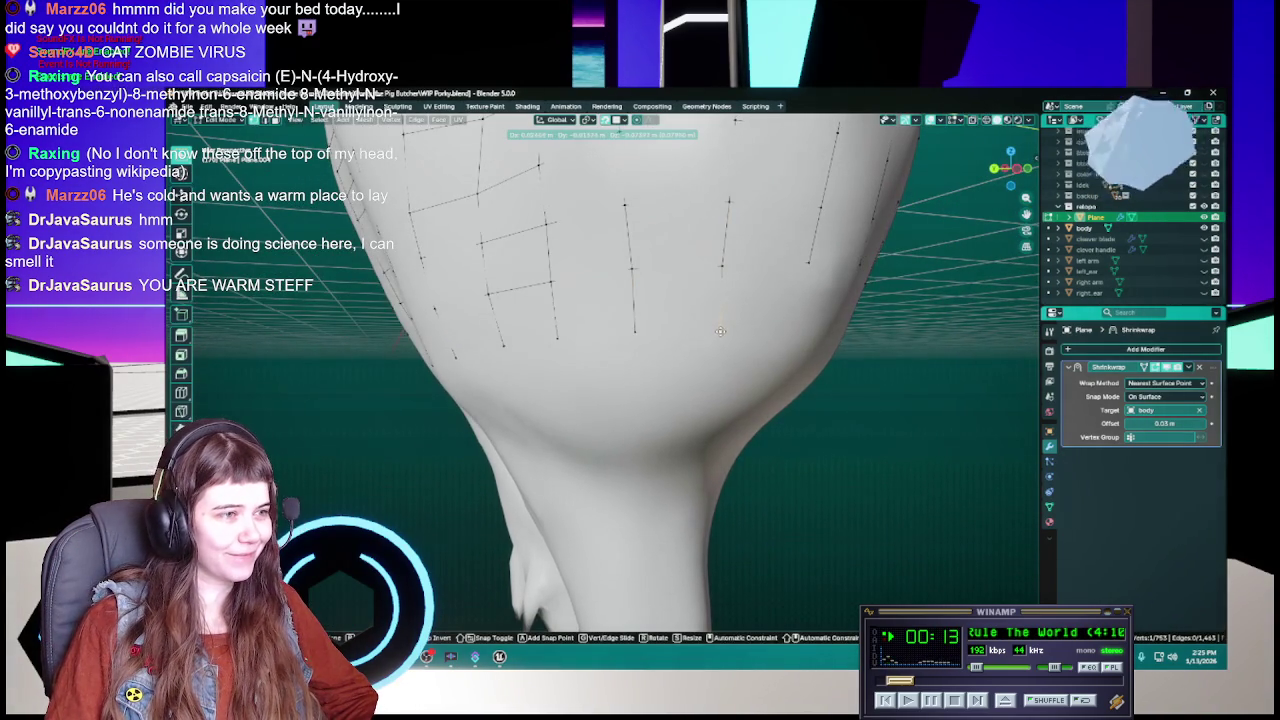
{"action": "left_click", "coordinate": [720, 331]}
{"action": "key", "text": "ctrl+s"}
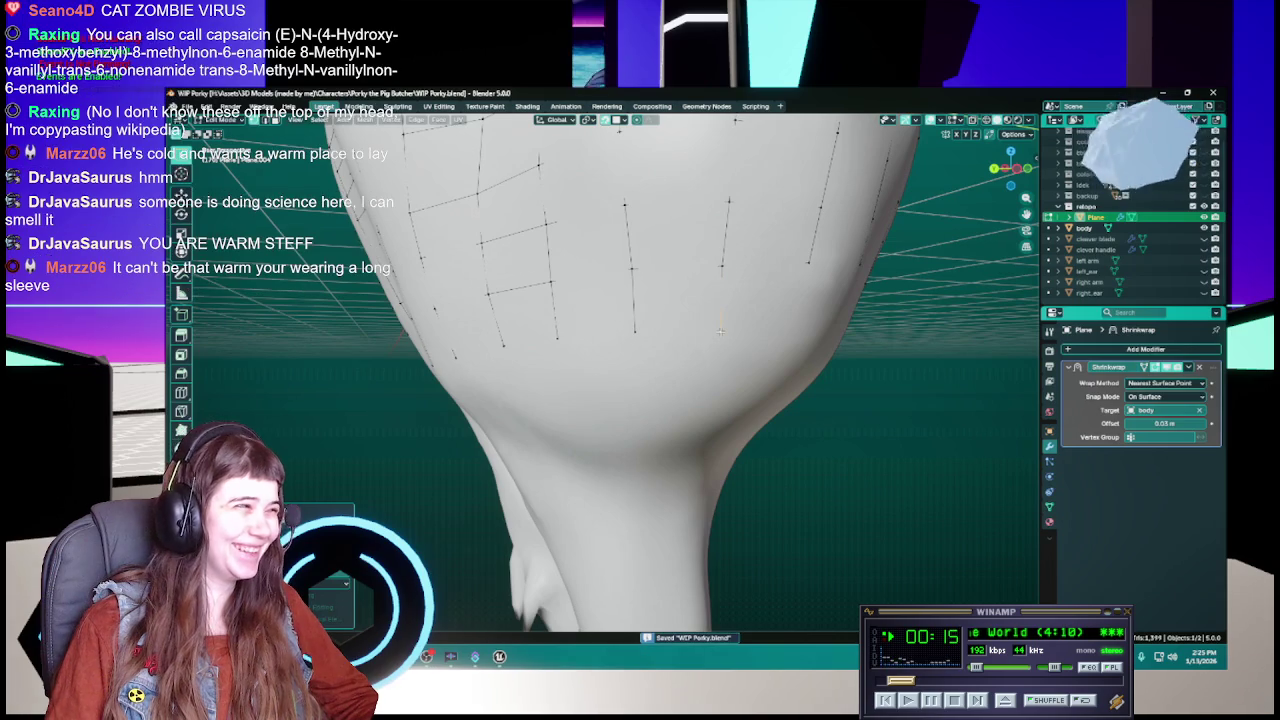
{"action": "middle_click_drag", "start_coordinate": [720, 331], "coordinate": [712, 325]}
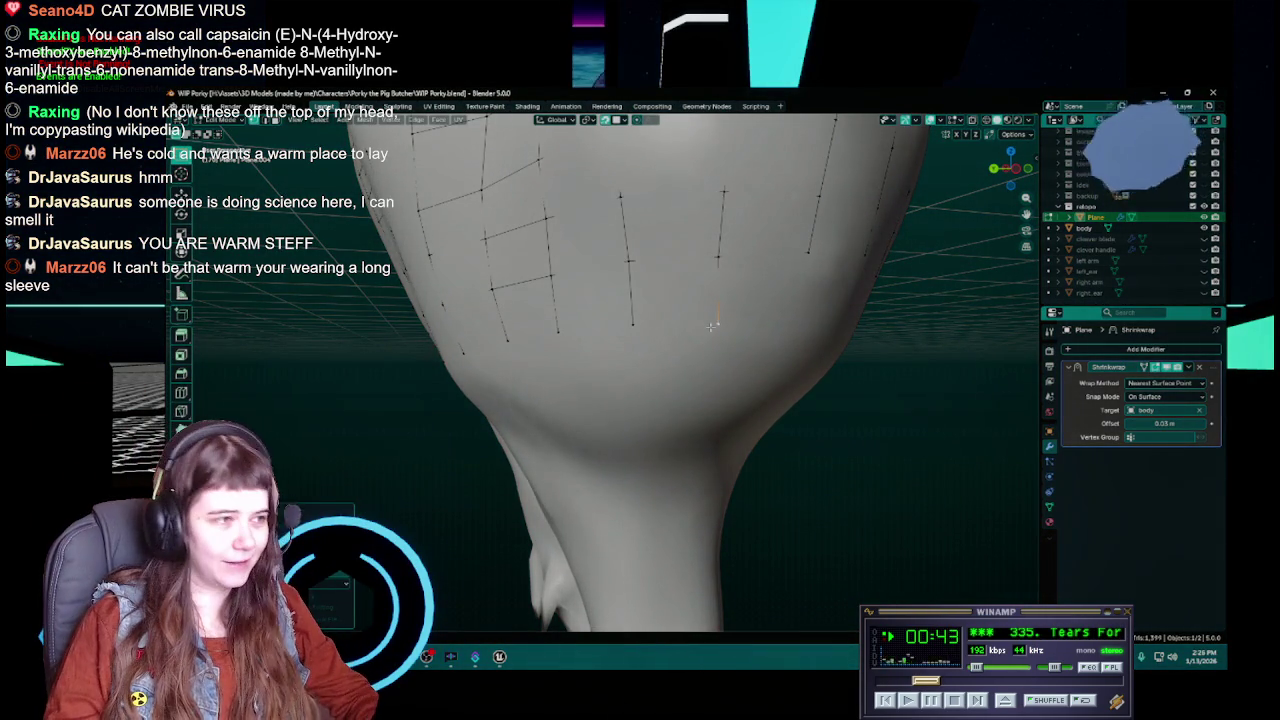
Move two more lower-back grid vertices, saving WIP Porky.blend after each
{"action": "key", "text": "g"}
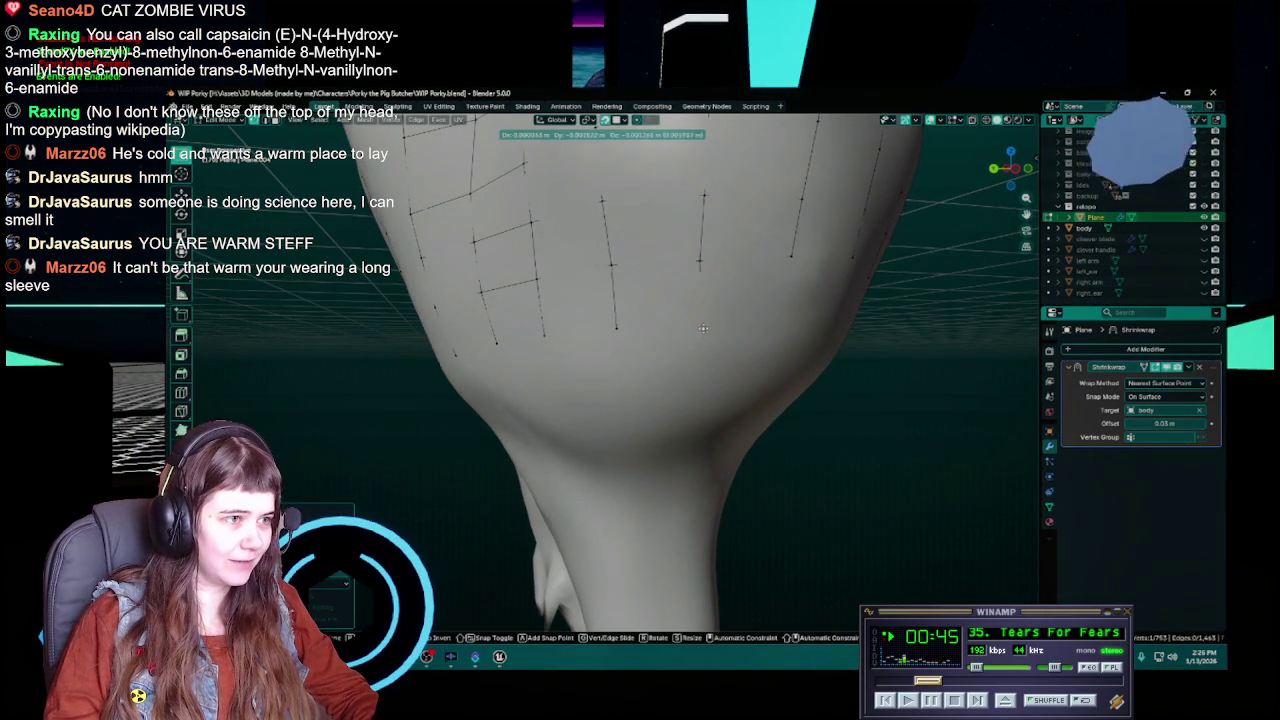
{"action": "left_click", "coordinate": [698, 326]}
{"action": "key", "text": "ctrl+s"}
{"action": "middle_click_drag", "start_coordinate": [697, 325], "coordinate": [697, 306]}
{"action": "key", "text": "g"}
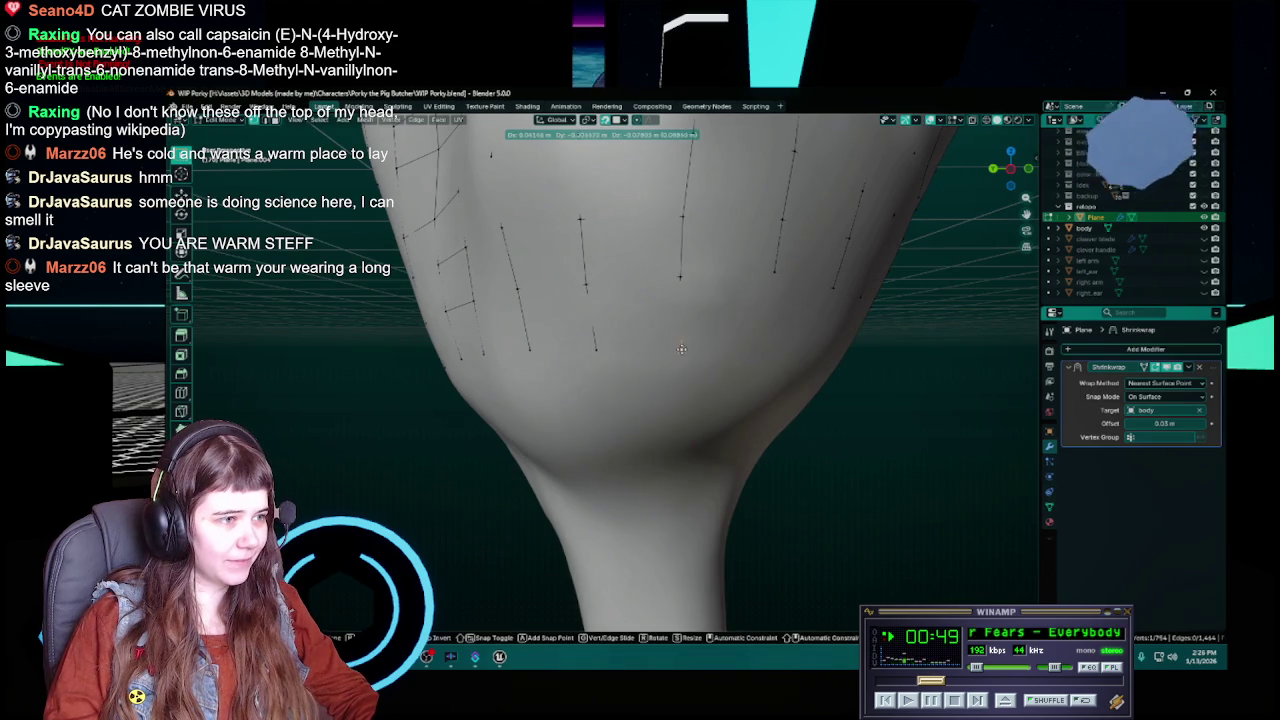
{"action": "left_click", "coordinate": [684, 347]}
{"action": "key", "text": "ctrl+s"}
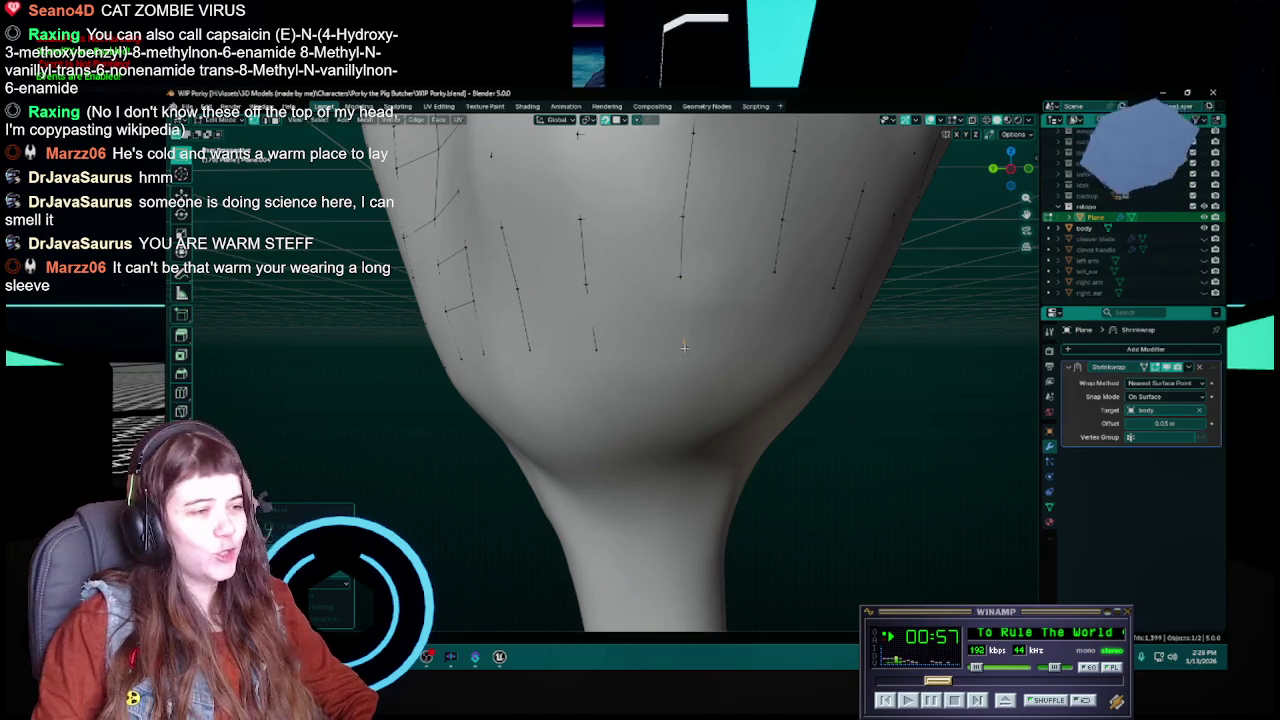
{"action": "key", "text": "ctrl+s"}
{"action": "middle_click_drag", "start_coordinate": [684, 347], "coordinate": [672, 332]}
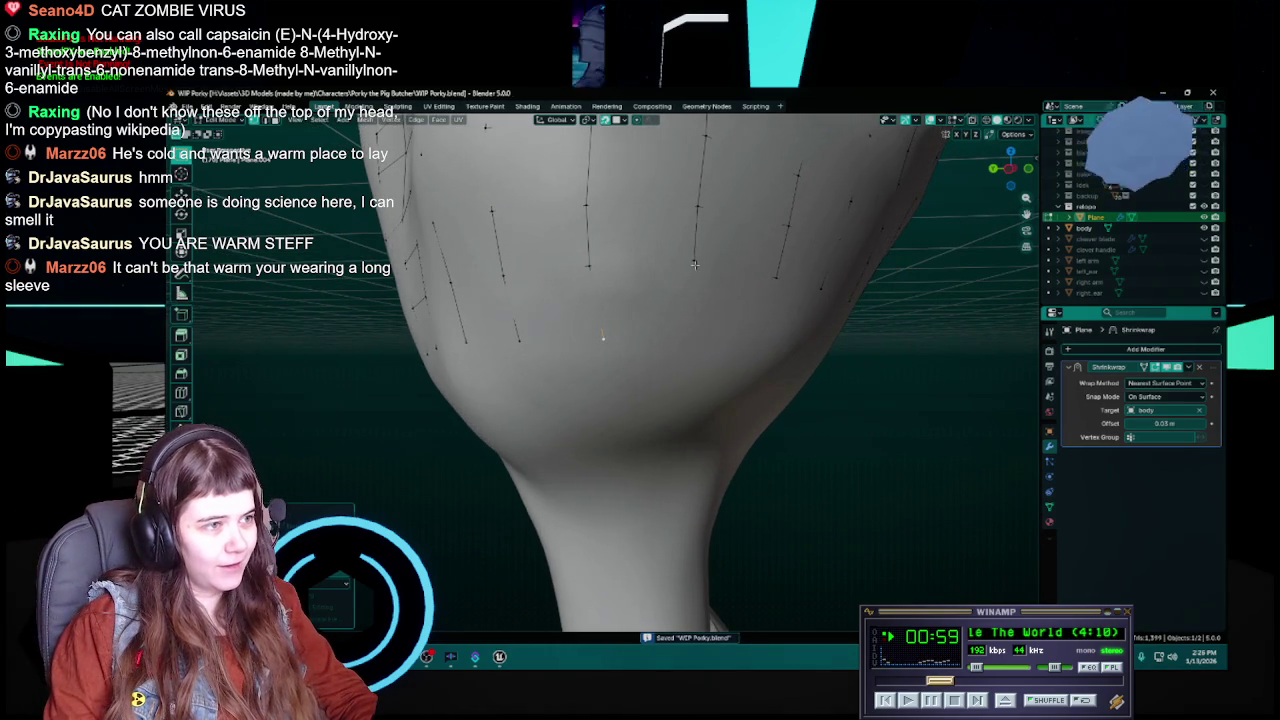
{"action": "mouse_move", "coordinate": [695, 264]}
{"action": "middle_mouse_down"}
{"action": "mouse_move", "coordinate": [743, 295]}
{"action": "mouse_move", "coordinate": [669, 313]}
{"action": "mouse_move", "coordinate": [760, 330]}
{"action": "middle_mouse_up"}
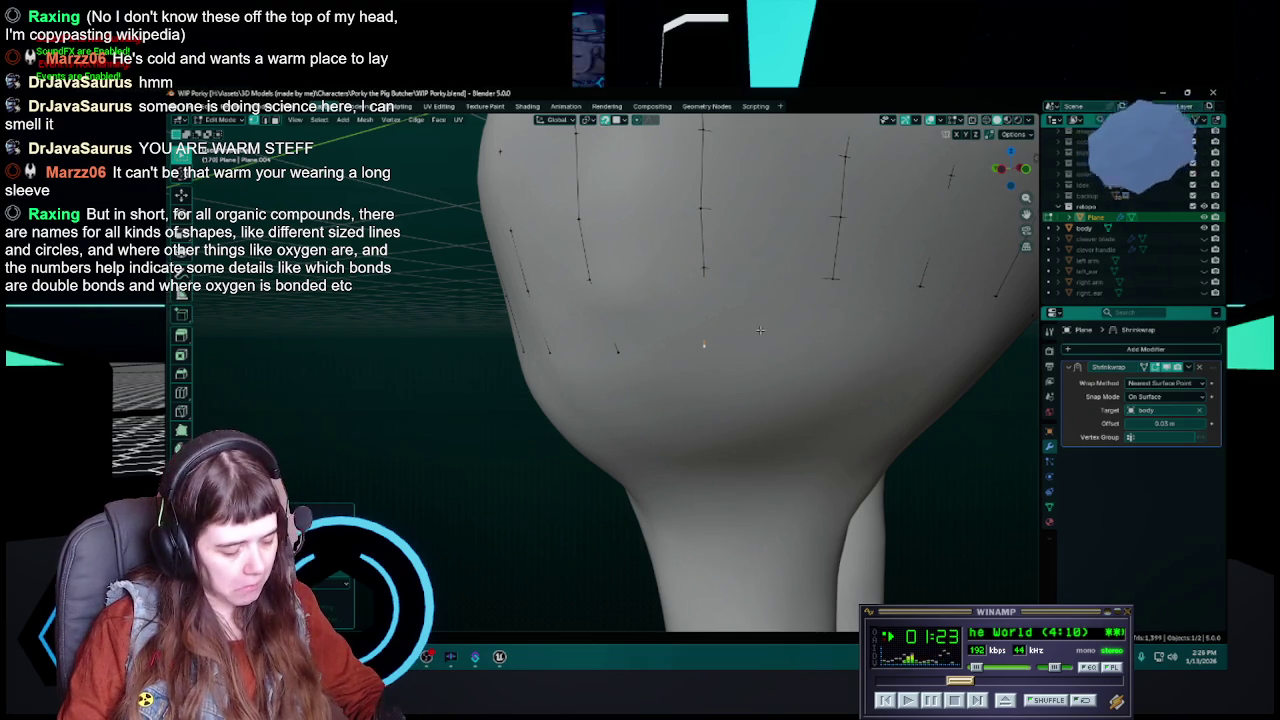
Move three retopology vertices onto the lower back surface and save
{"action": "key", "text": "ctrl+s"}
{"action": "middle_click_drag", "start_coordinate": [743, 340], "coordinate": [726, 330]}
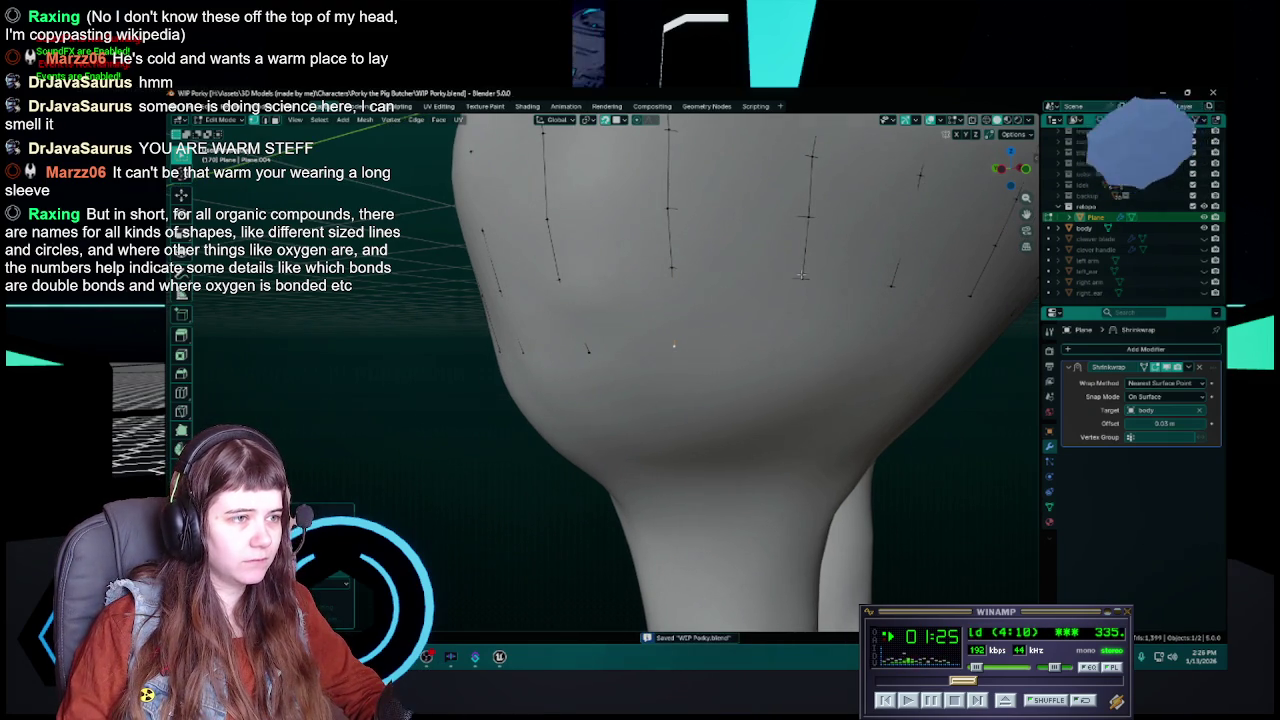
{"action": "mouse_move", "coordinate": [801, 275]}
{"action": "middle_mouse_down"}
{"action": "mouse_move", "coordinate": [677, 258]}
{"action": "mouse_move", "coordinate": [766, 337]}
{"action": "middle_mouse_up"}
{"action": "key", "text": "g"}
{"action": "left_click", "coordinate": [762, 273]}
{"action": "key", "text": "g"}
{"action": "left_click", "coordinate": [781, 347]}
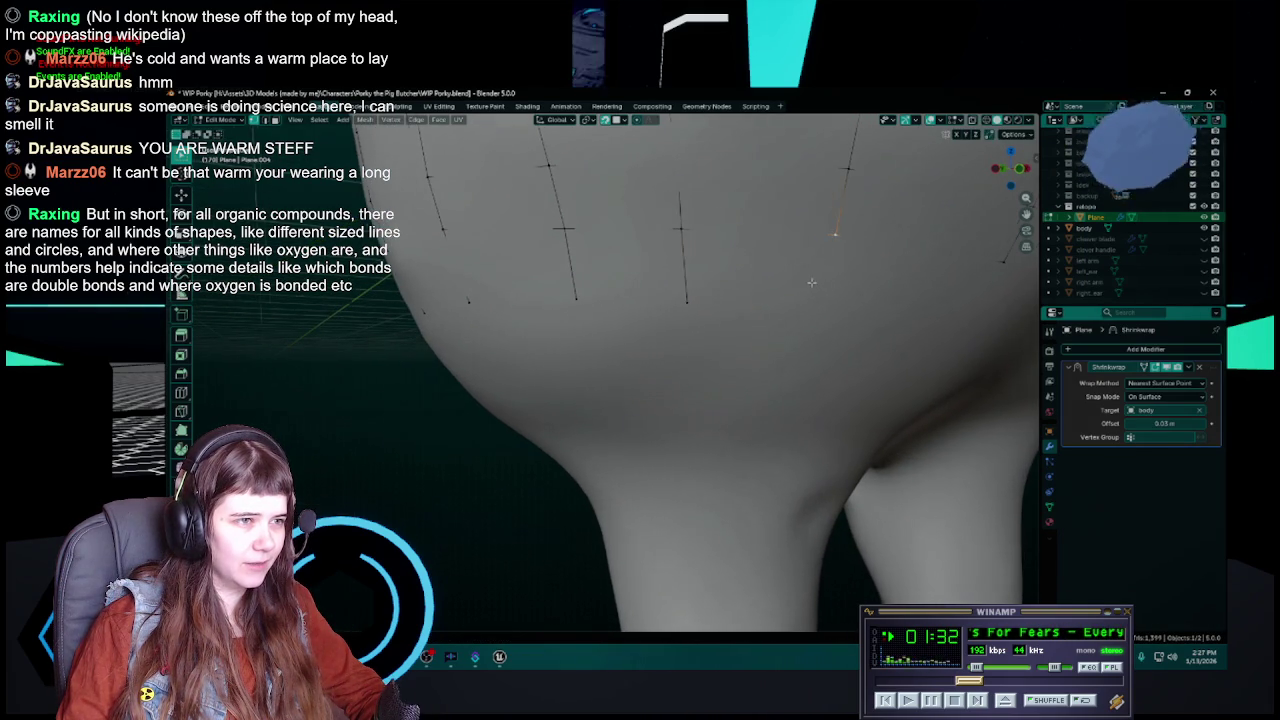
{"action": "middle_click_drag", "start_coordinate": [811, 282], "coordinate": [795, 282]}
{"action": "key", "text": "g"}
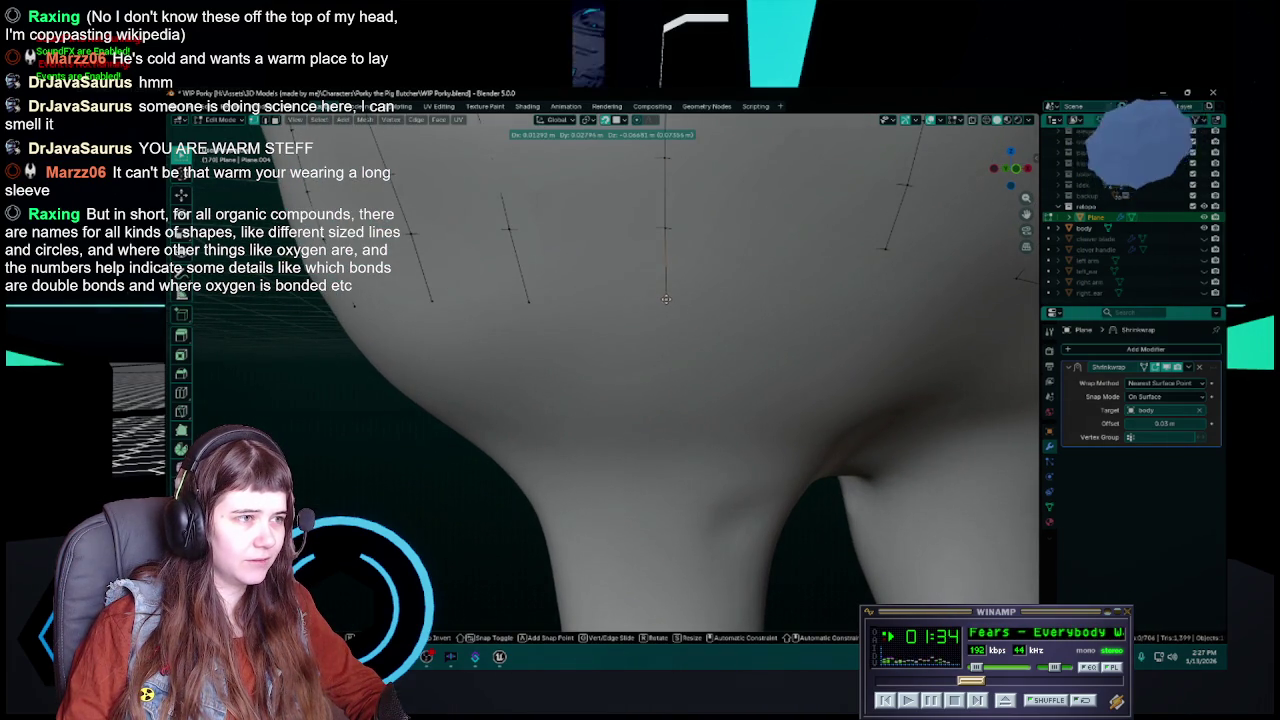
{"action": "left_click", "coordinate": [667, 298]}
{"action": "key", "text": "ctrl+s"}
{"action": "mouse_move", "coordinate": [730, 311]}
{"action": "middle_mouse_down"}
{"action": "mouse_move", "coordinate": [776, 313]}
{"action": "mouse_move", "coordinate": [736, 320]}
{"action": "mouse_move", "coordinate": [625, 289]}
{"action": "mouse_move", "coordinate": [712, 296]}
{"action": "middle_mouse_up"}
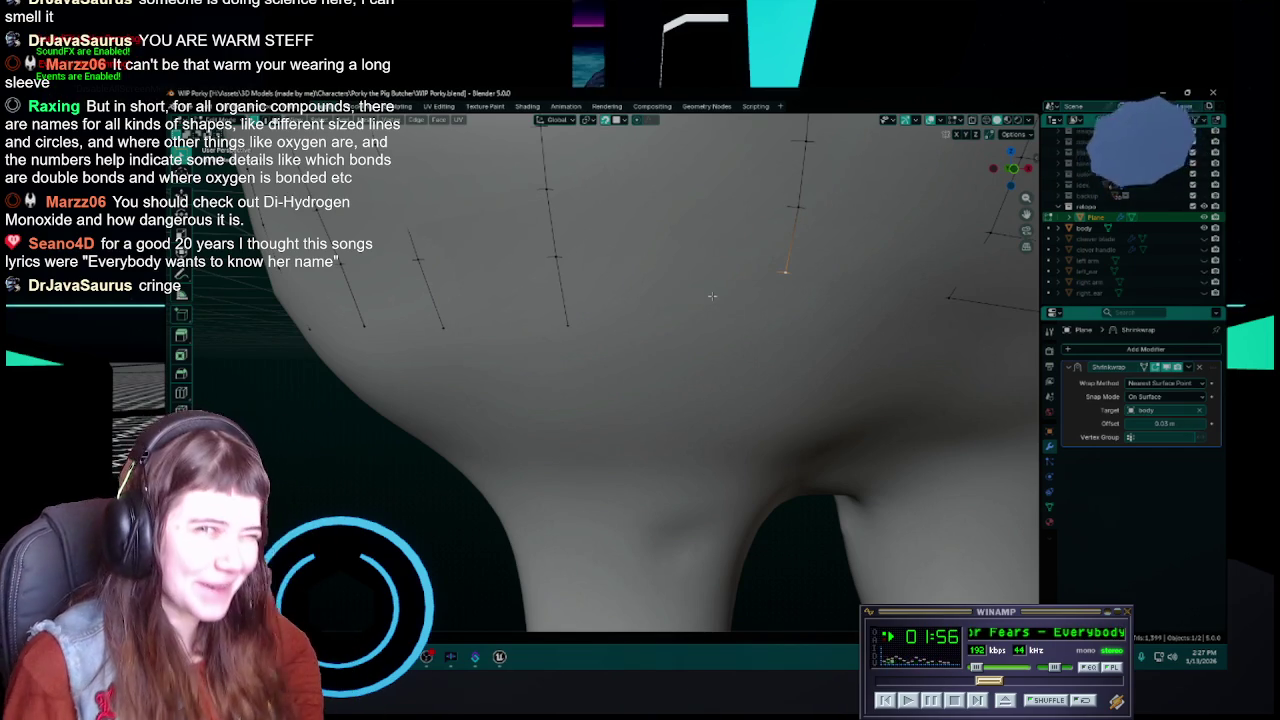
Extend an edge chain downward with a Ctrl+right-click vertex and save
{"action": "key", "text": "ctrl+s"}
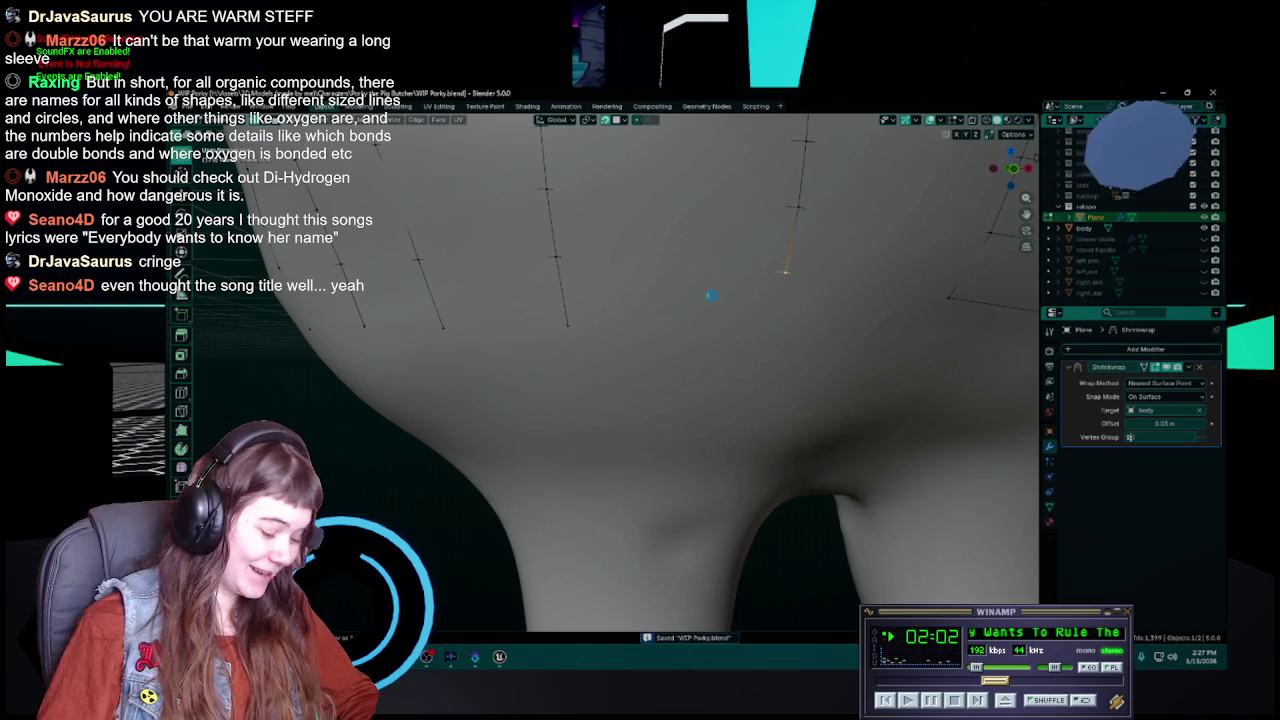
{"action": "right_click", "coordinate": [768, 336], "text": "ctrl"}
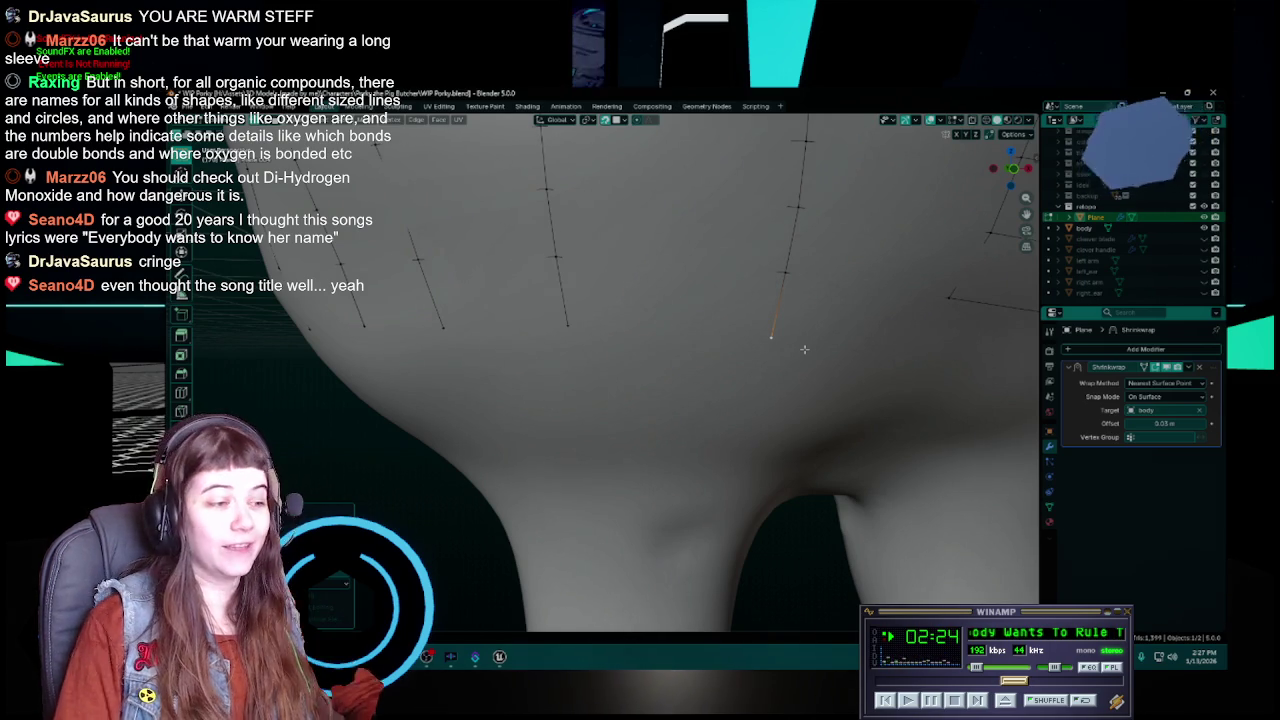
{"action": "key", "text": "ctrl+s"}
{"action": "middle_click_drag", "start_coordinate": [772, 333], "coordinate": [688, 289]}
{"action": "middle_click_drag", "start_coordinate": [625, 240], "coordinate": [665, 270]}
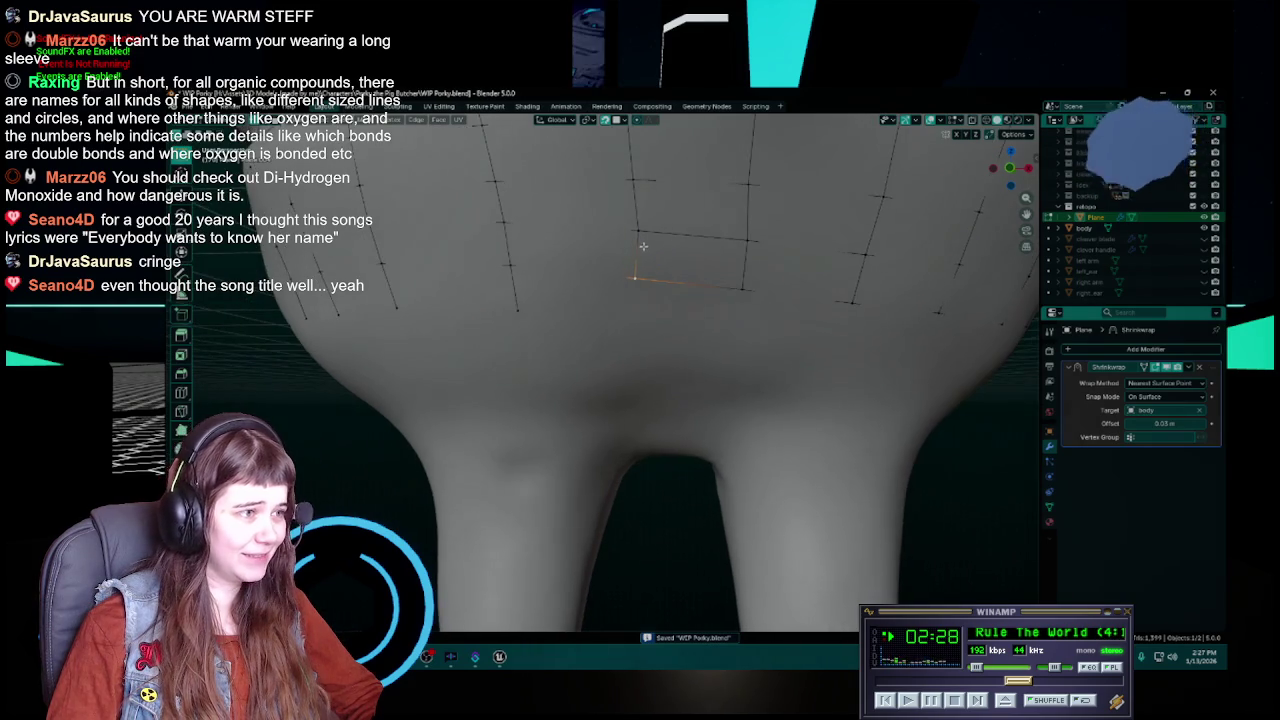
Move one vertex into place, then extrude a new edge down from another vertex
{"action": "key", "text": "g"}
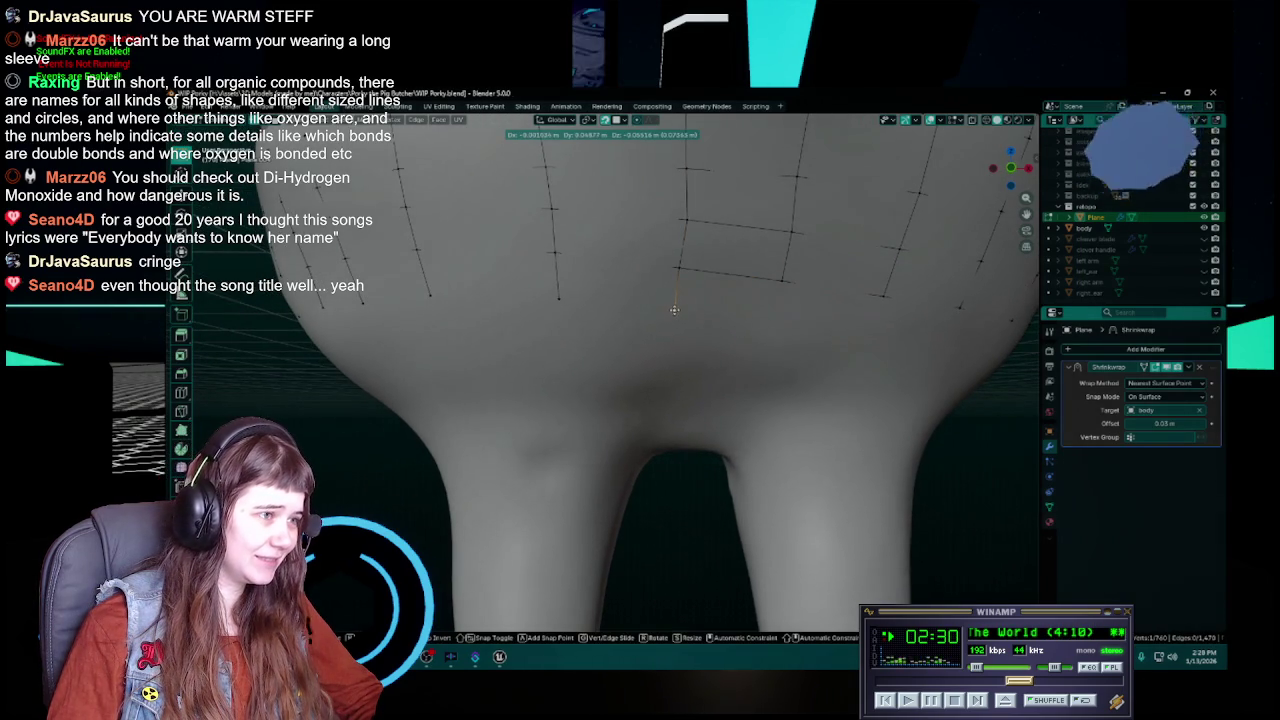
{"action": "left_click", "coordinate": [674, 310]}
{"action": "key", "text": "ctrl+s"}
{"action": "left_click", "coordinate": [783, 286]}
{"action": "key", "text": "e"}
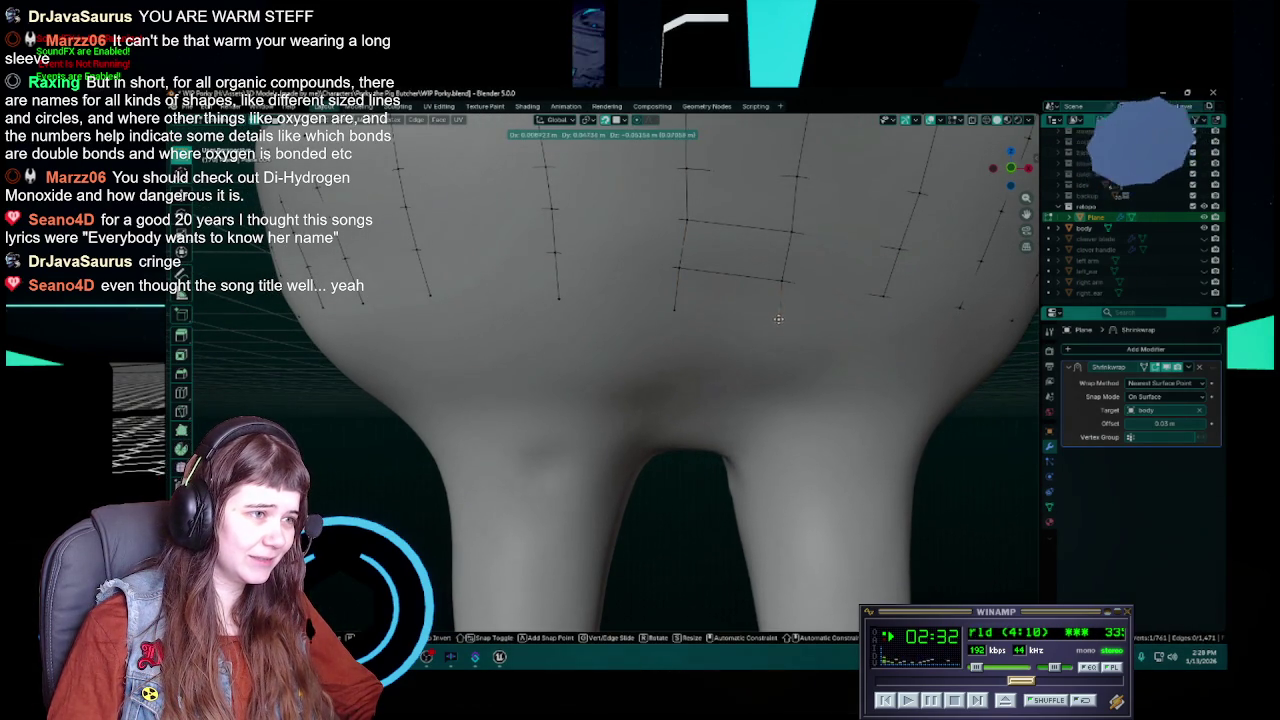
{"action": "left_click", "coordinate": [779, 323]}
{"action": "mouse_move", "coordinate": [779, 323]}
{"action": "middle_mouse_down"}
{"action": "mouse_move", "coordinate": [791, 285]}
{"action": "mouse_move", "coordinate": [671, 260]}
{"action": "middle_mouse_up"}
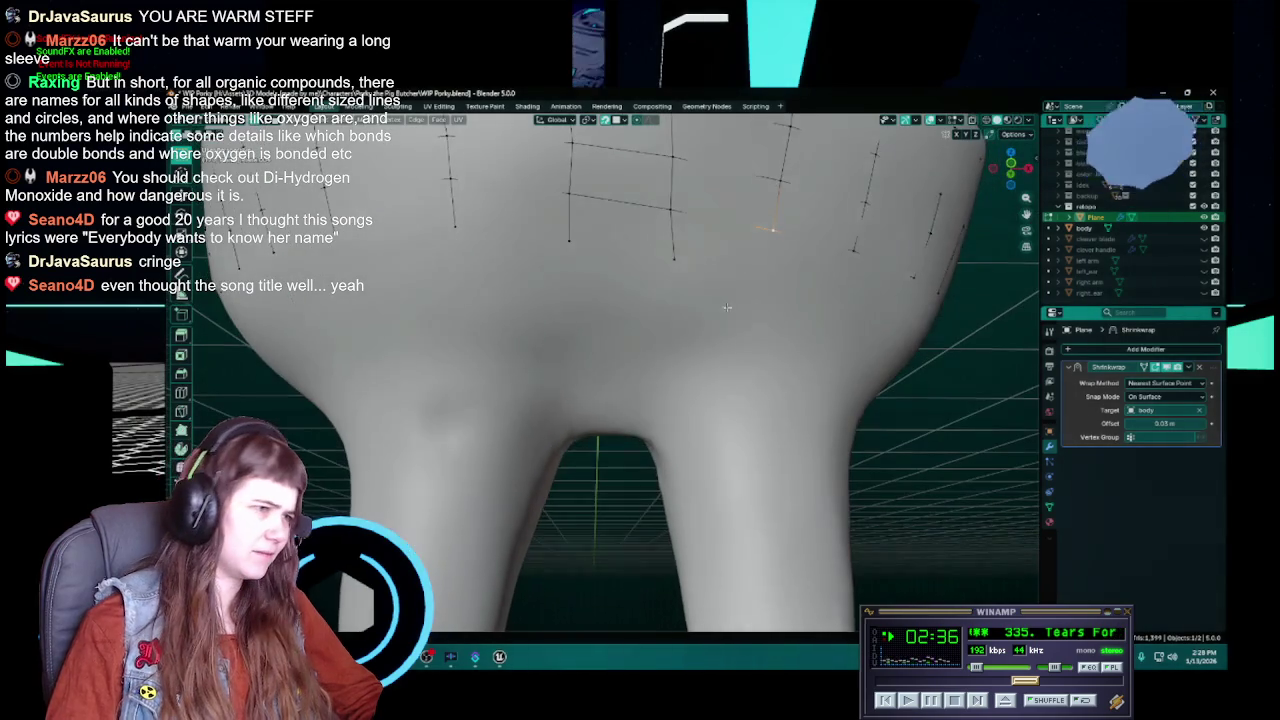
Move two lower-back vertices to even out the grid spacing and save
{"action": "key", "text": "g"}
{"action": "left_click", "coordinate": [671, 260]}
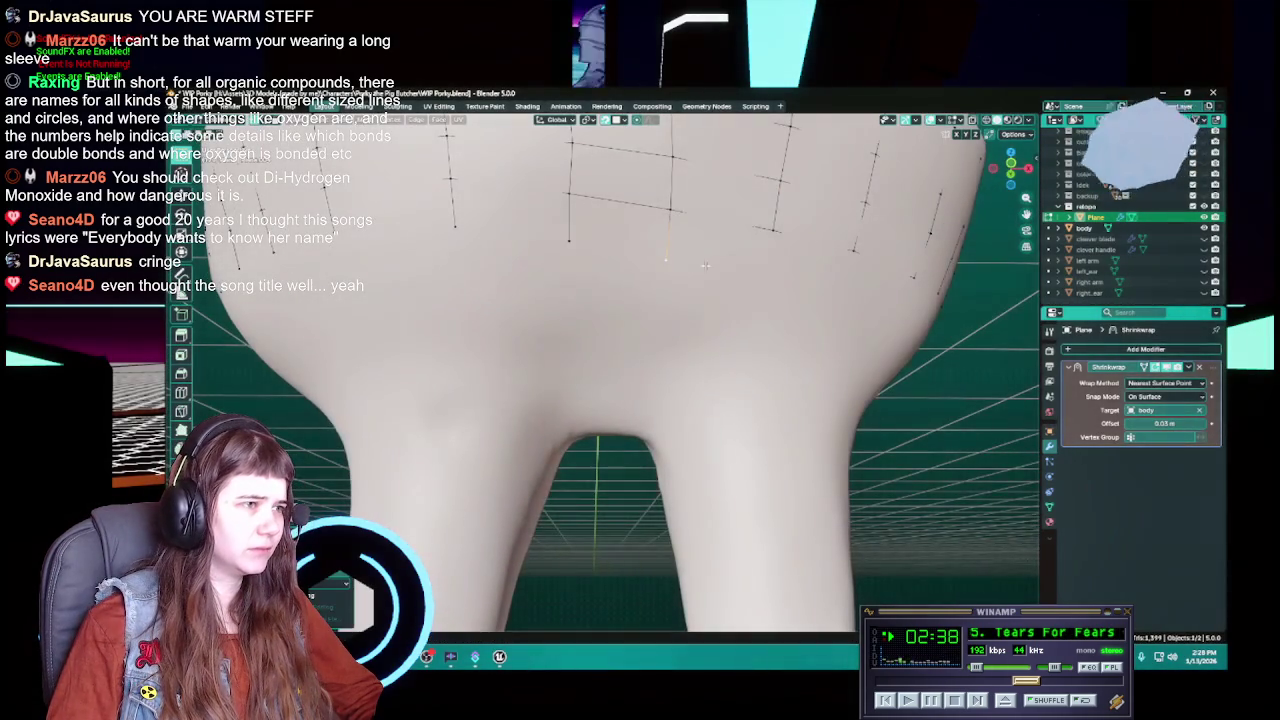
{"action": "mouse_move", "coordinate": [671, 260]}
{"action": "middle_mouse_down"}
{"action": "mouse_move", "coordinate": [699, 350]}
{"action": "mouse_move", "coordinate": [721, 374]}
{"action": "middle_mouse_up"}
{"action": "key", "text": "g"}
{"action": "left_click", "coordinate": [703, 373]}
{"action": "key", "text": "ctrl+s"}
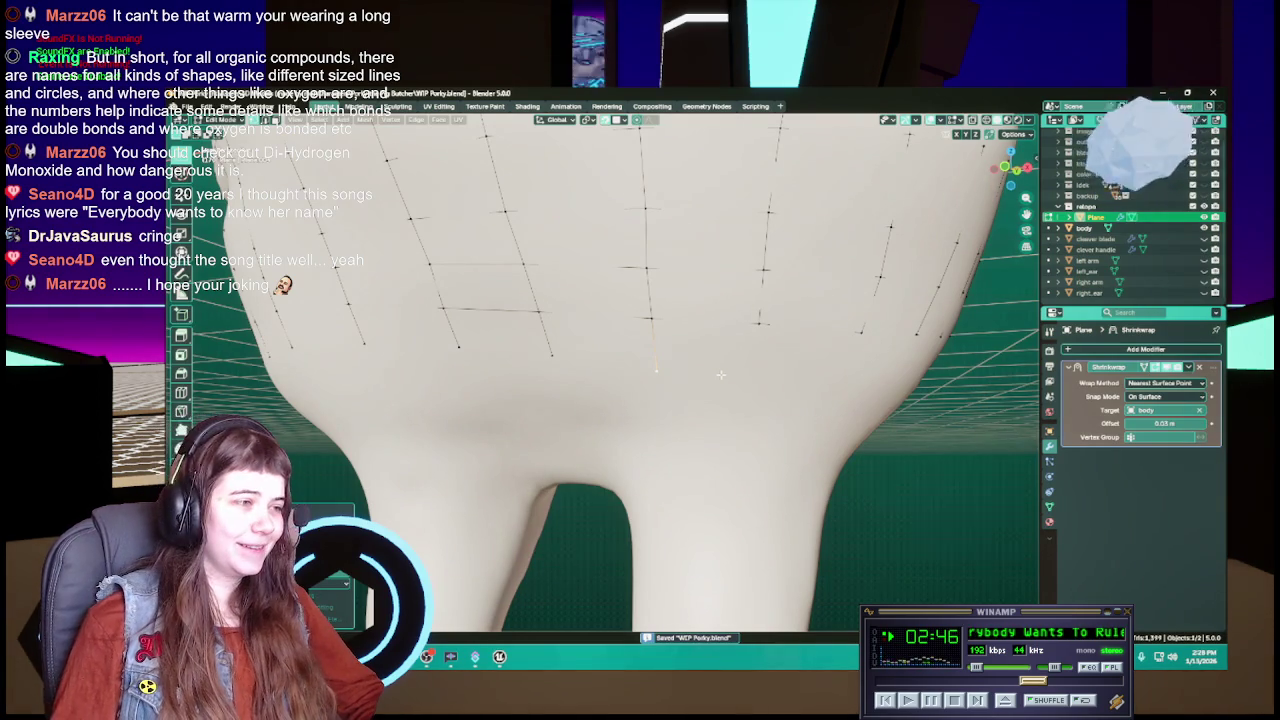
Reposition two more lower-back vertices, saving after the first
{"action": "mouse_move", "coordinate": [763, 339]}
{"action": "middle_mouse_down"}
{"action": "mouse_move", "coordinate": [722, 375]}
{"action": "mouse_move", "coordinate": [787, 389]}
{"action": "middle_mouse_up"}
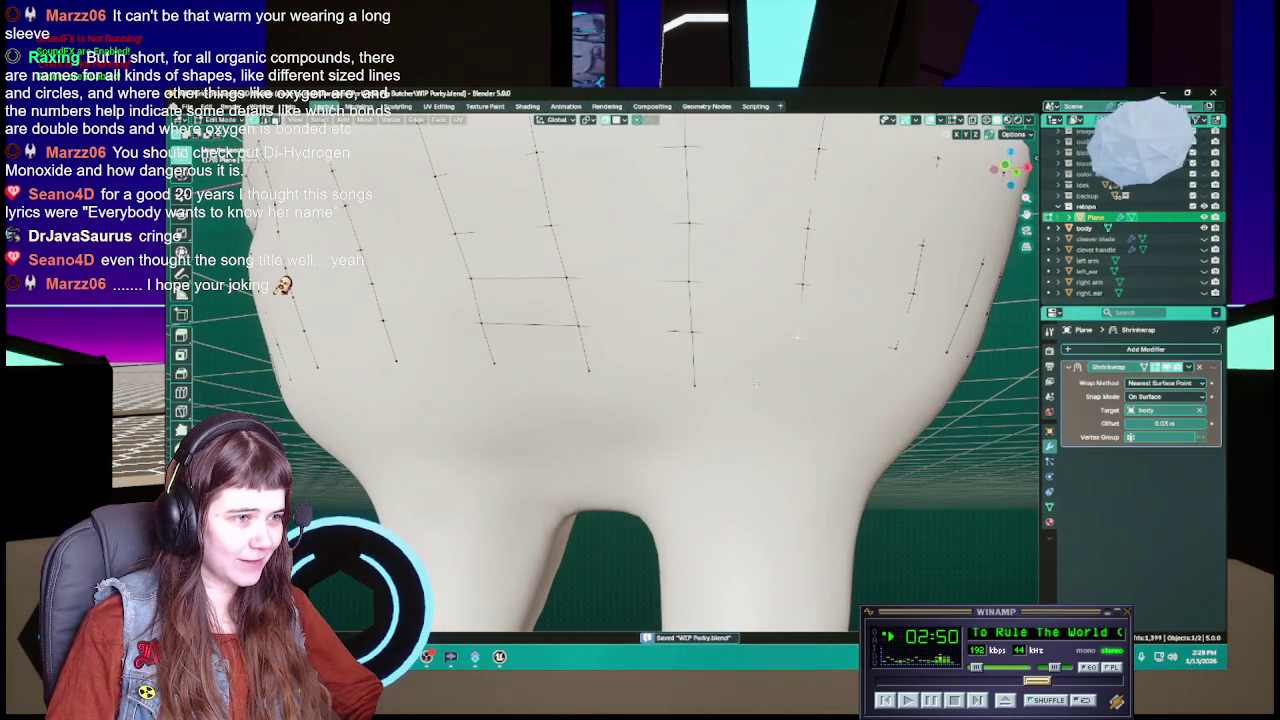
{"action": "key", "text": "g"}
{"action": "left_click", "coordinate": [789, 394]}
{"action": "key", "text": "ctrl+s"}
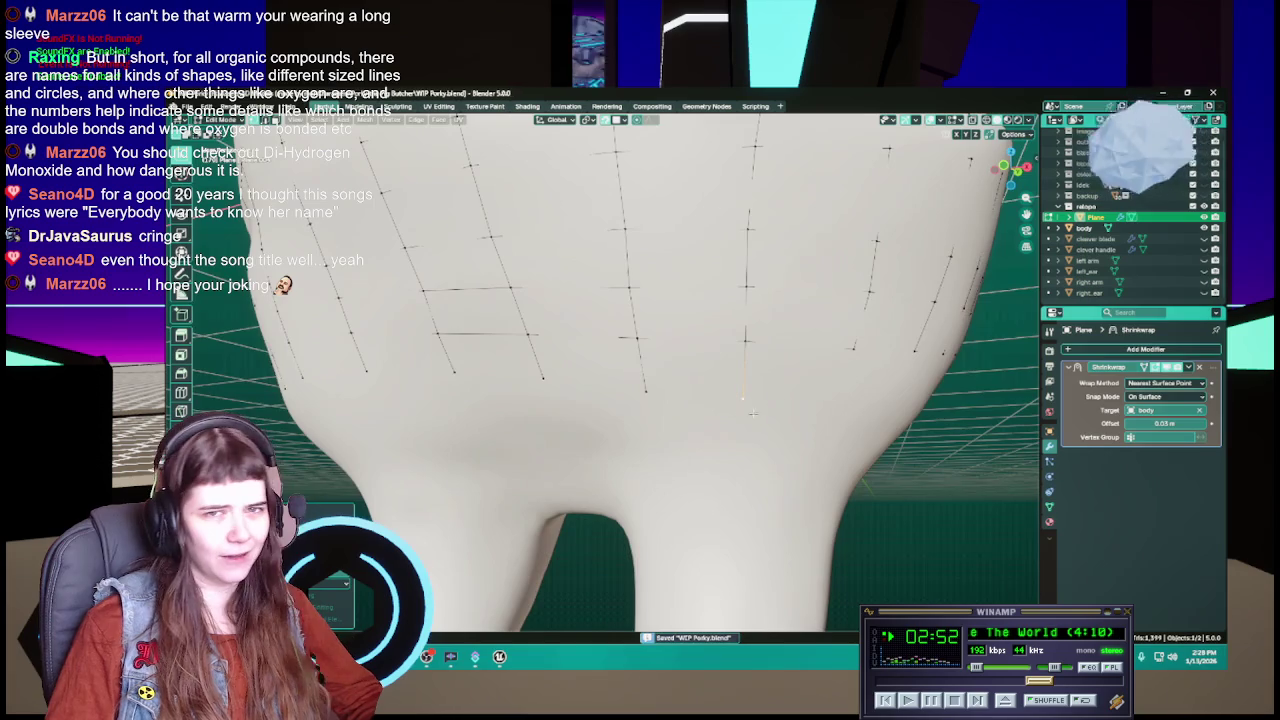
{"action": "middle_click_drag", "start_coordinate": [789, 394], "coordinate": [703, 410]}
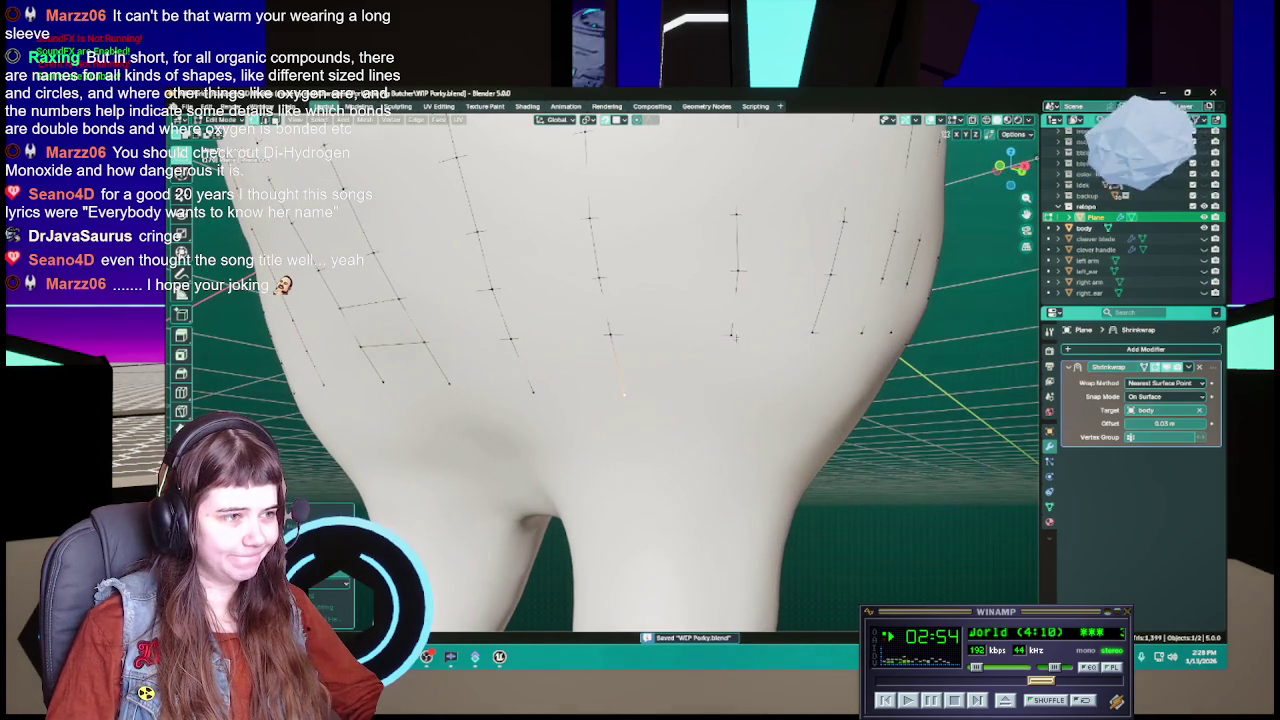
{"action": "key", "text": "g"}
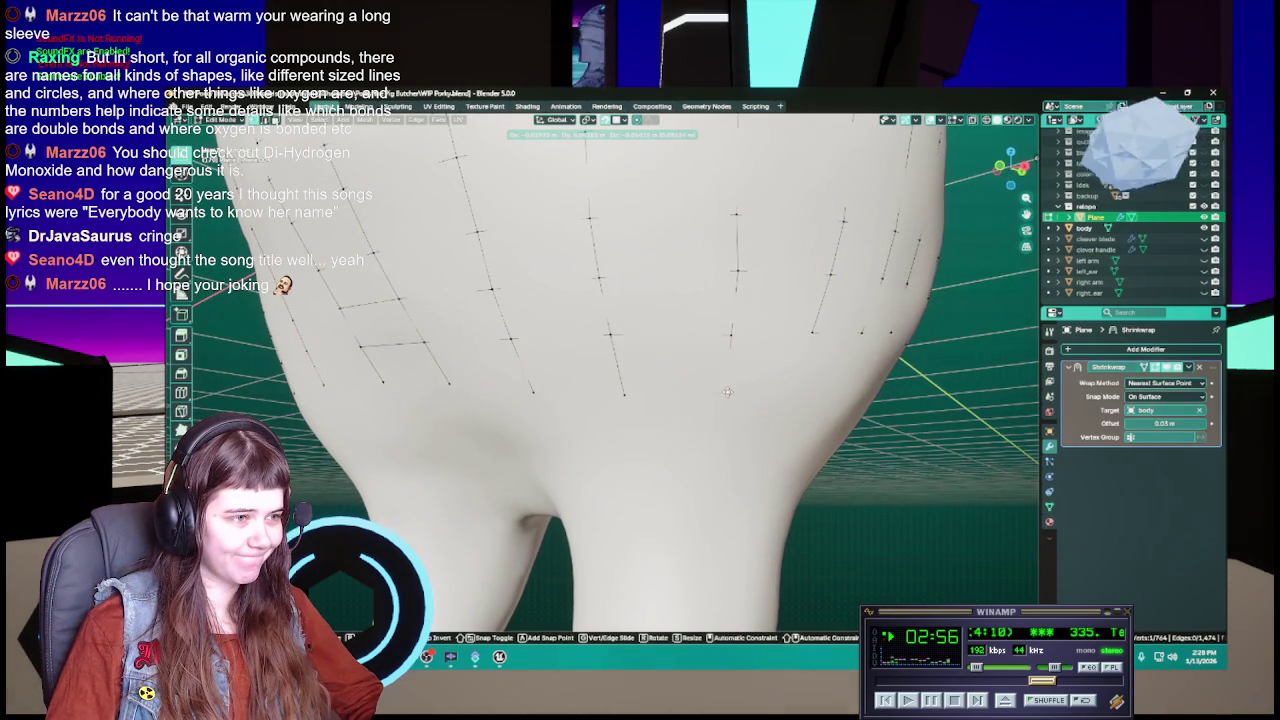
{"action": "left_click", "coordinate": [727, 392]}
{"action": "middle_click_drag", "start_coordinate": [727, 392], "coordinate": [631, 350]}
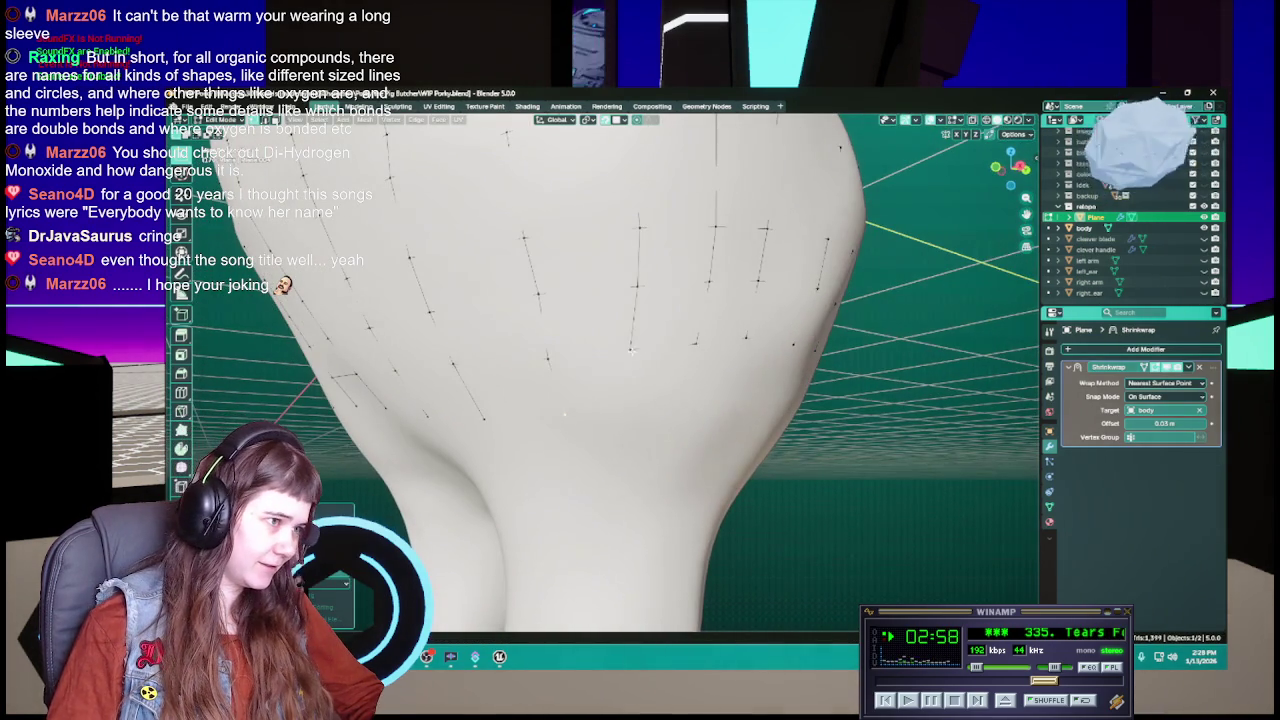
Move two lower-back vertices, lifting one upward, and save
{"action": "key", "text": "g"}
{"action": "left_click", "coordinate": [633, 401]}
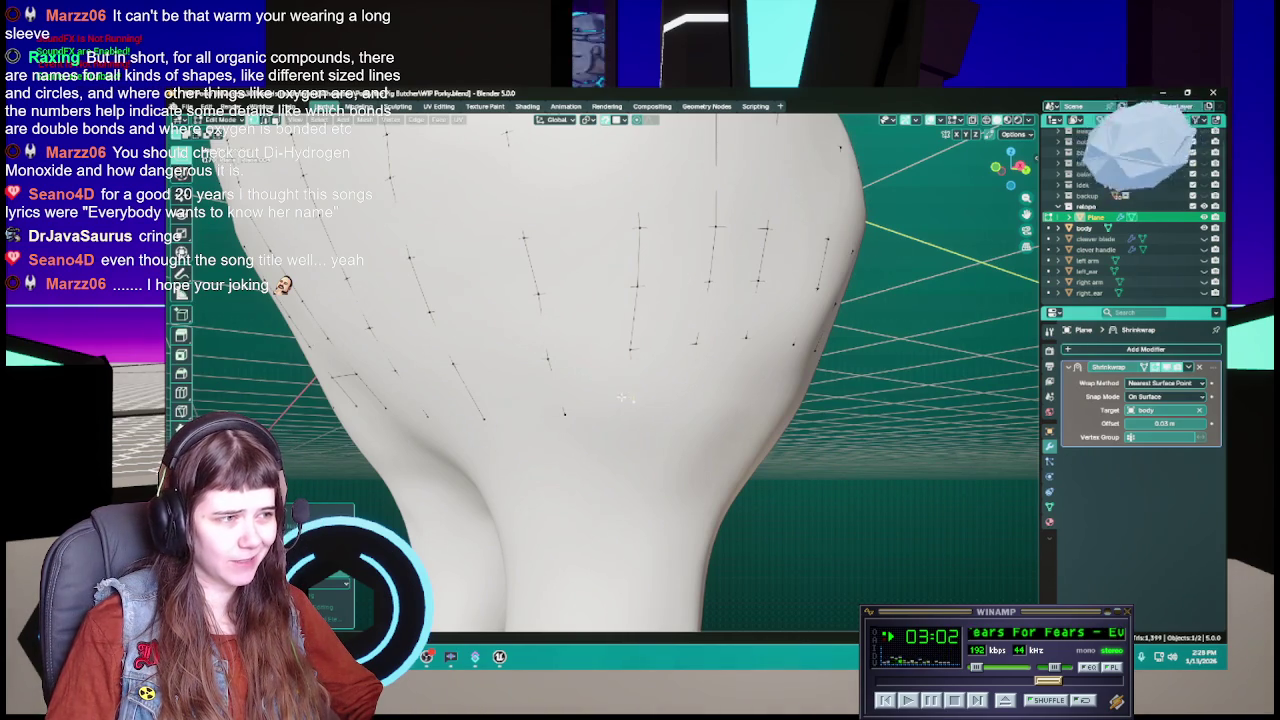
{"action": "key", "text": "g"}
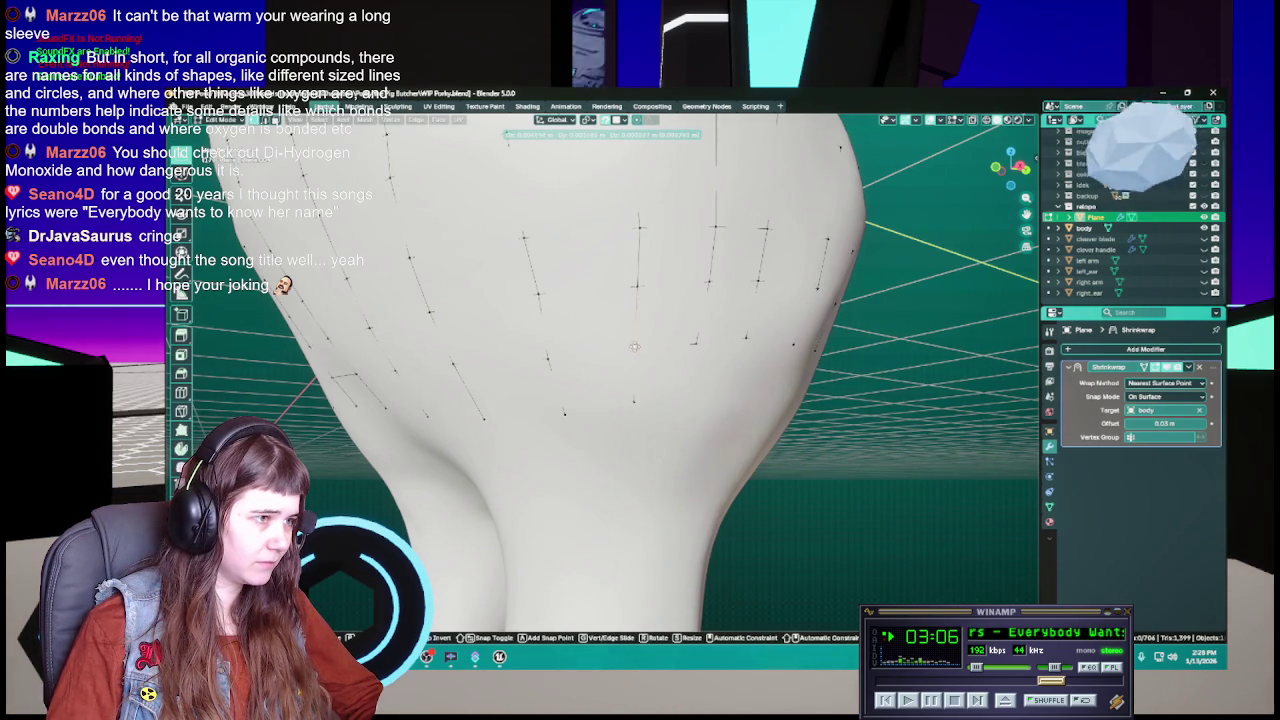
{"action": "left_click", "coordinate": [634, 346]}
{"action": "mouse_move", "coordinate": [634, 346]}
{"action": "middle_mouse_down"}
{"action": "mouse_move", "coordinate": [628, 366]}
{"action": "mouse_move", "coordinate": [703, 364]}
{"action": "middle_mouse_up"}
{"action": "key", "text": "ctrl+s"}
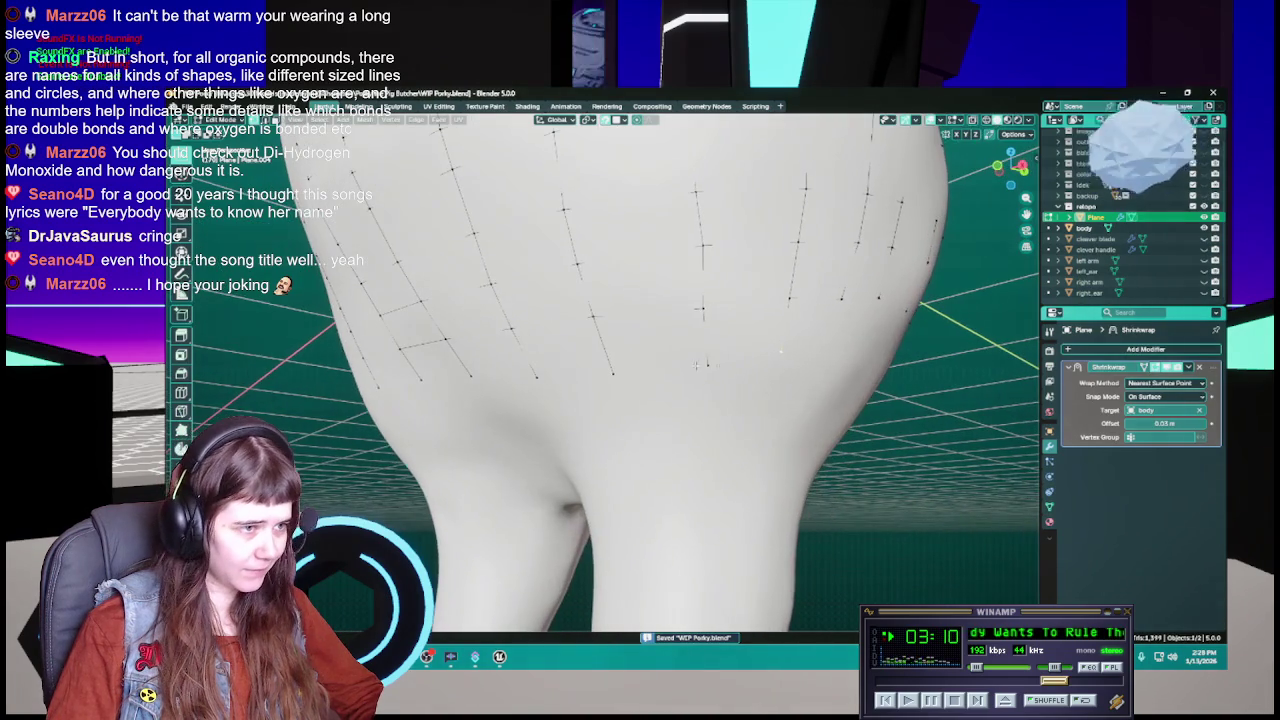
Extrude a new edge from the selected vertex and save
{"action": "key", "text": "e"}
{"action": "left_click", "coordinate": [782, 360]}
{"action": "key", "text": "ctrl+s"}
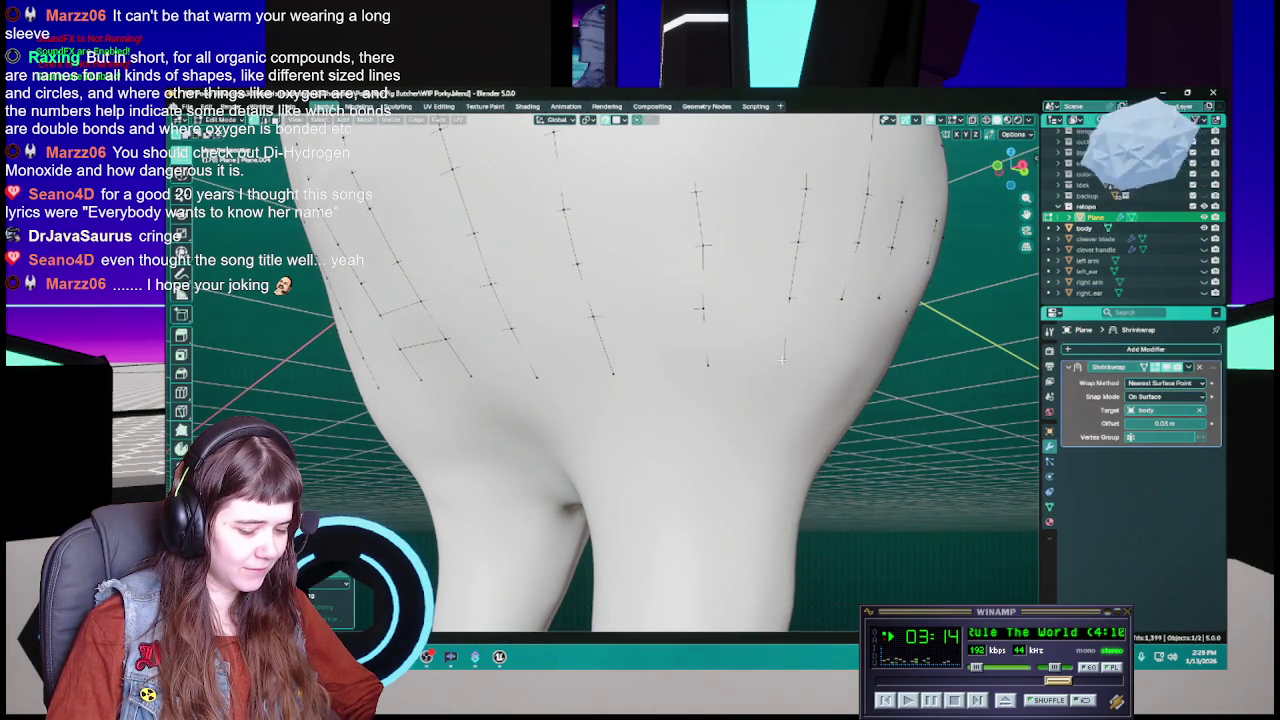
{"action": "mouse_move", "coordinate": [777, 362]}
{"action": "middle_mouse_down"}
{"action": "mouse_move", "coordinate": [720, 410]}
{"action": "mouse_move", "coordinate": [648, 380]}
{"action": "middle_mouse_up"}
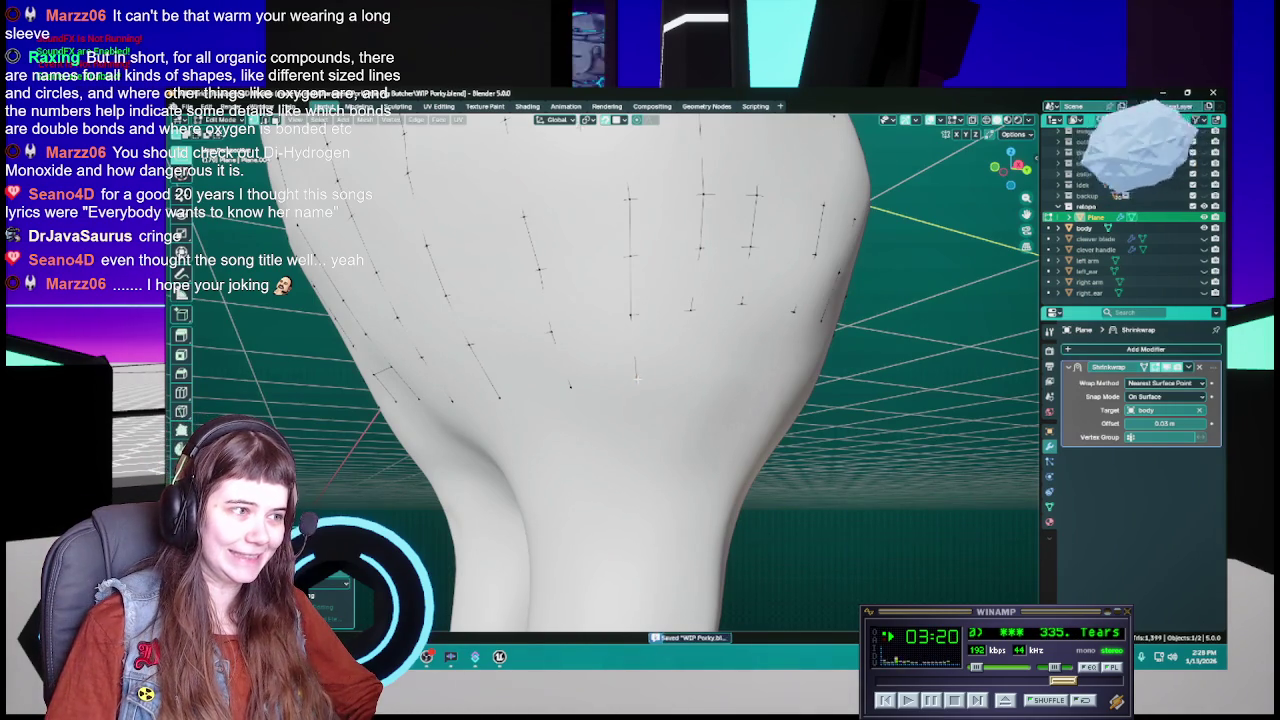
Move two more retopology vertices into place and save WIP Porky.blend
{"action": "key", "text": "g"}
{"action": "left_click", "coordinate": [637, 377]}
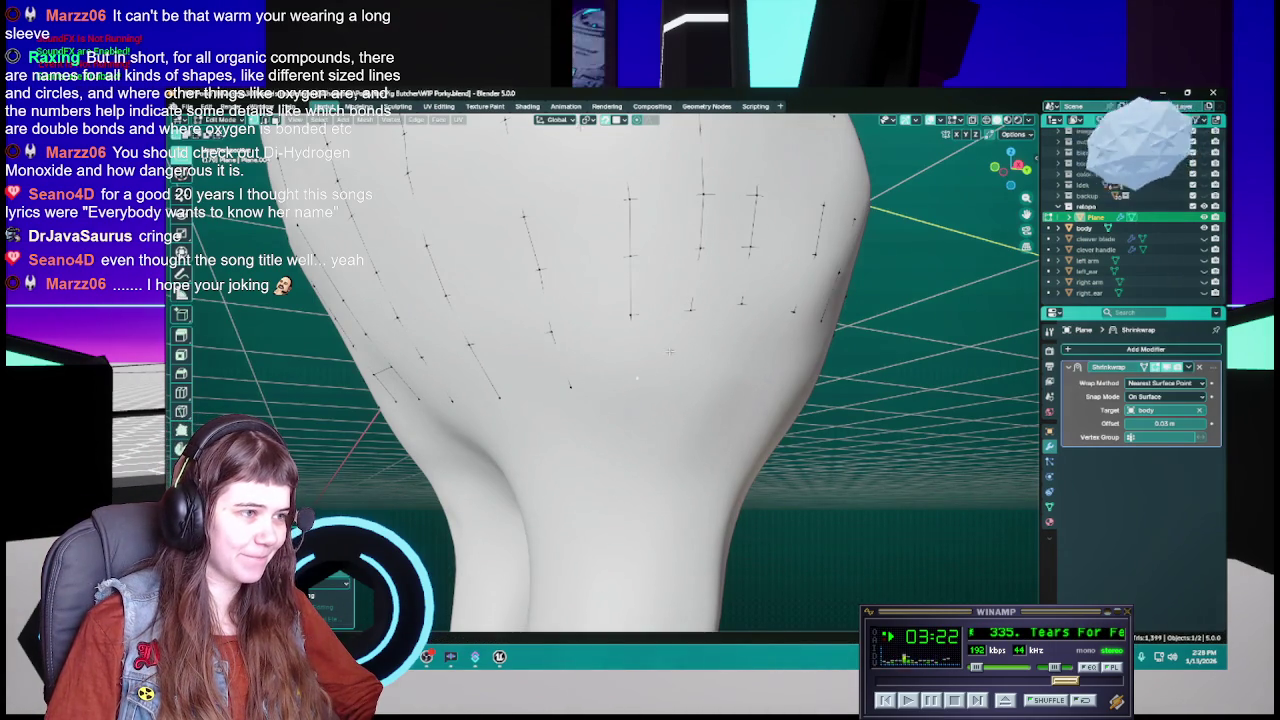
{"action": "middle_click_drag", "start_coordinate": [637, 377], "coordinate": [635, 344]}
{"action": "key", "text": "ctrl+s"}
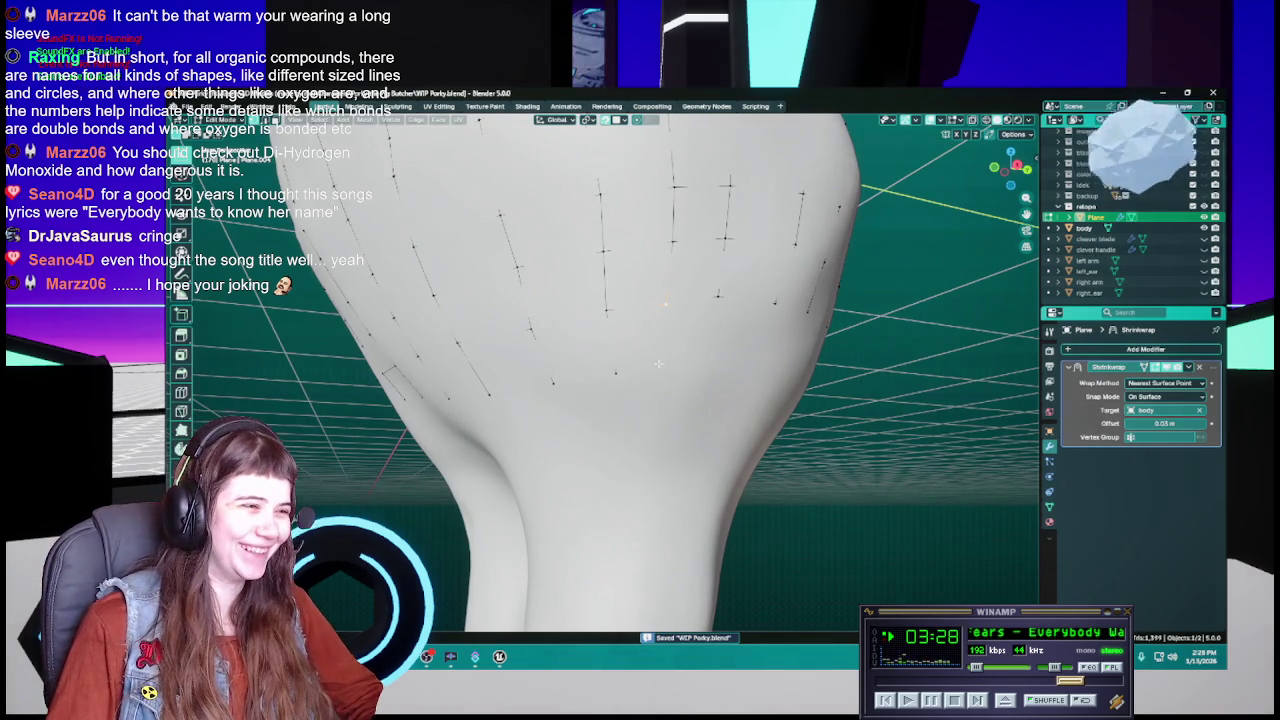
{"action": "middle_click_drag", "start_coordinate": [664, 365], "coordinate": [666, 368]}
{"action": "key", "text": "g"}
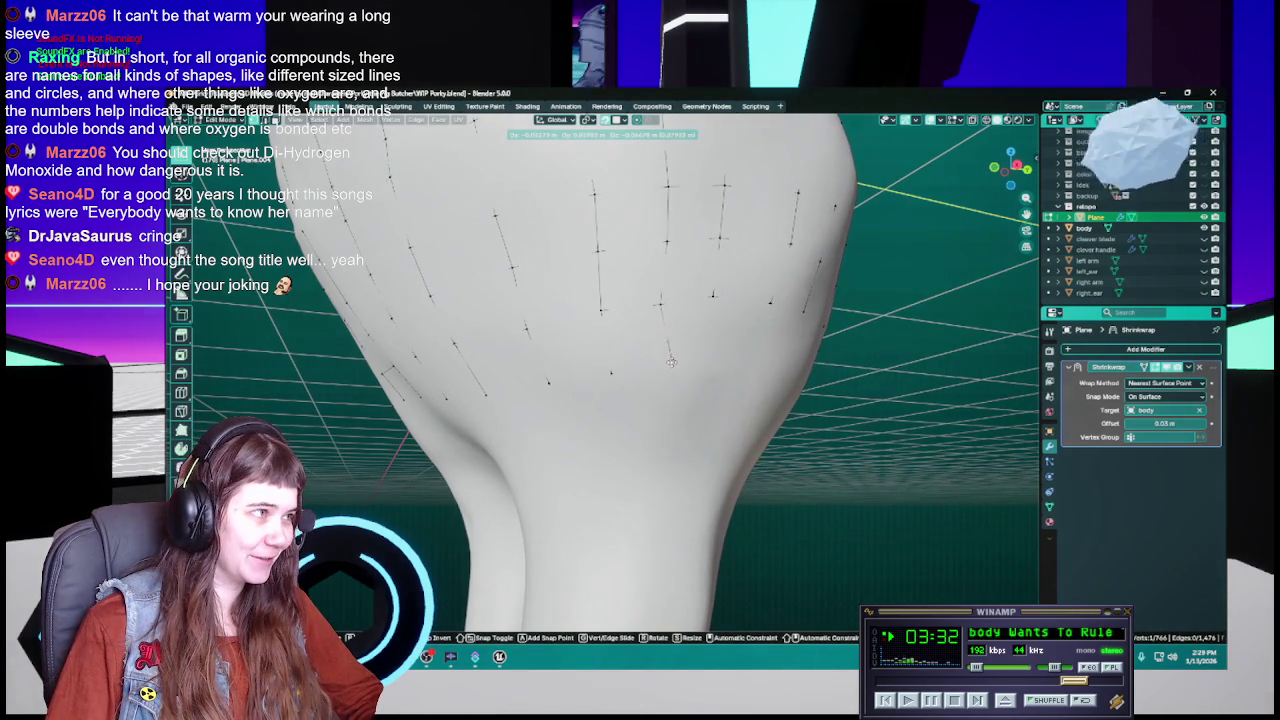
{"action": "left_click", "coordinate": [673, 363]}
{"action": "mouse_move", "coordinate": [673, 363]}
{"action": "middle_mouse_down"}
{"action": "mouse_move", "coordinate": [712, 368]}
{"action": "mouse_move", "coordinate": [674, 353]}
{"action": "middle_mouse_up"}
{"action": "key", "text": "ctrl+s"}
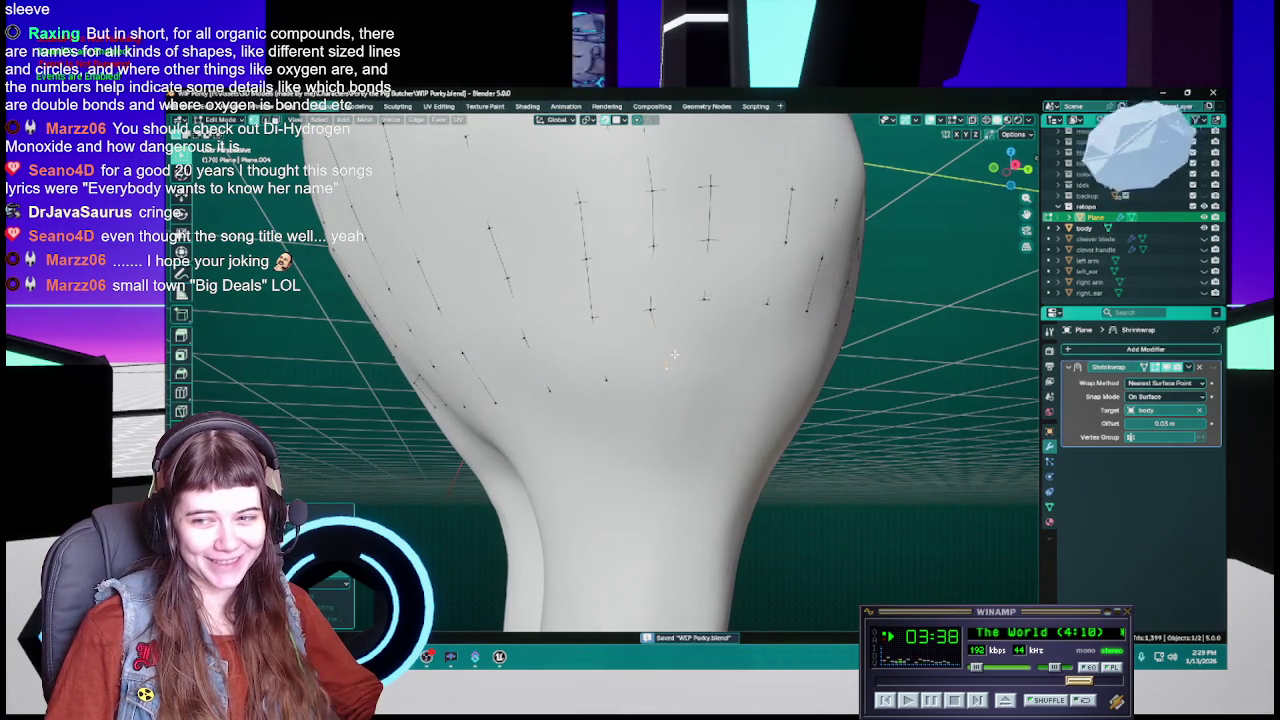
{"action": "scroll", "coordinate": [674, 353], "scroll_direction": "up", "scroll_amount": 2}
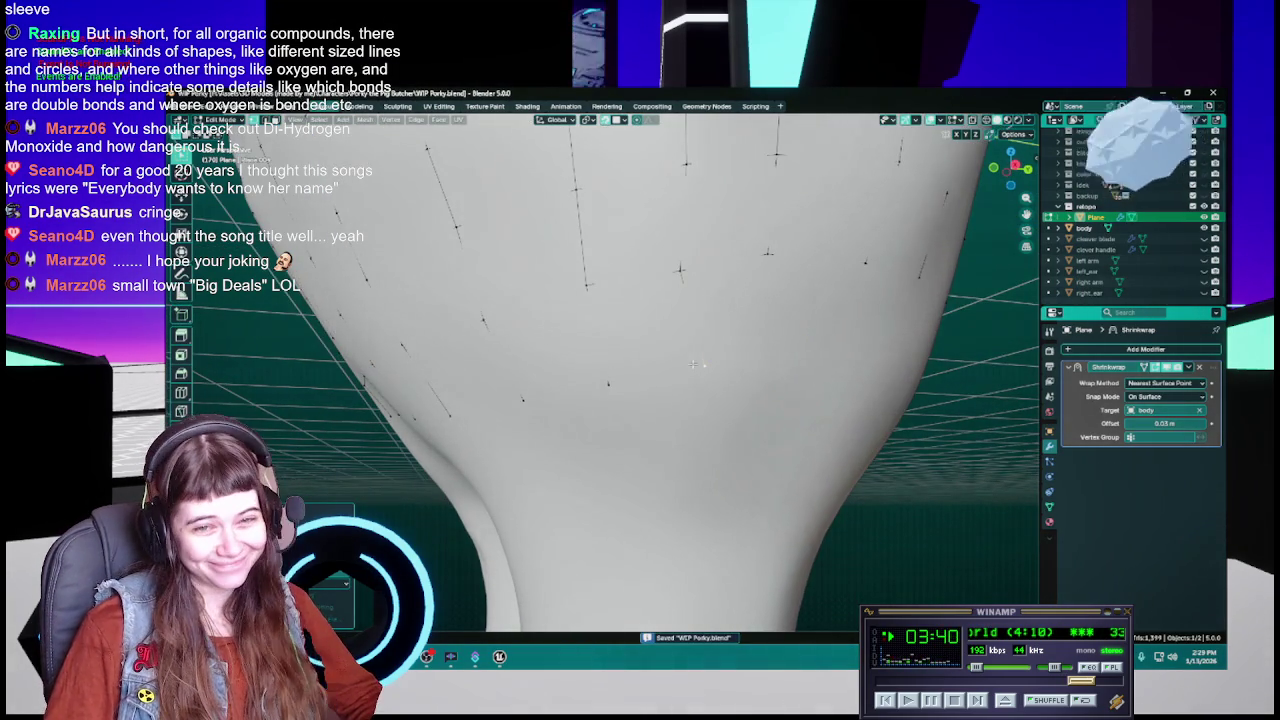
Move the selected lower-back vertices into place and zoom closer to the lower back
{"action": "middle_click_drag", "start_coordinate": [692, 363], "coordinate": [647, 367]}
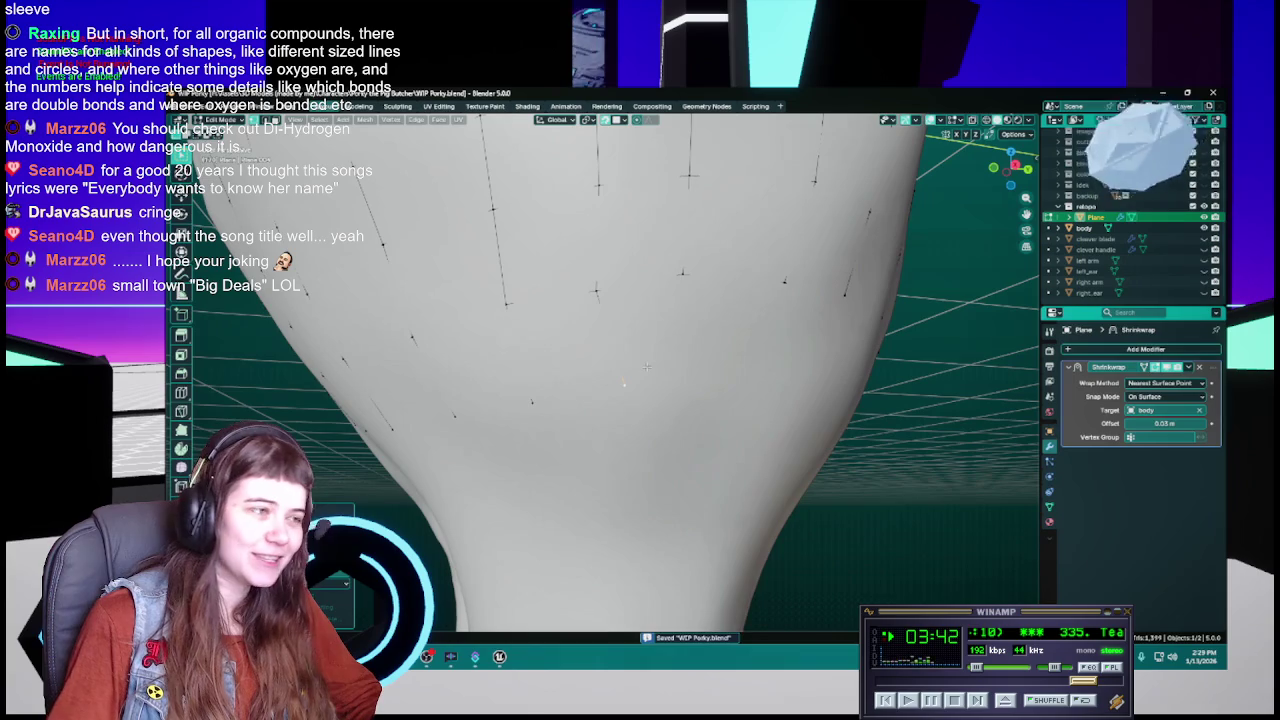
{"action": "key", "text": "g"}
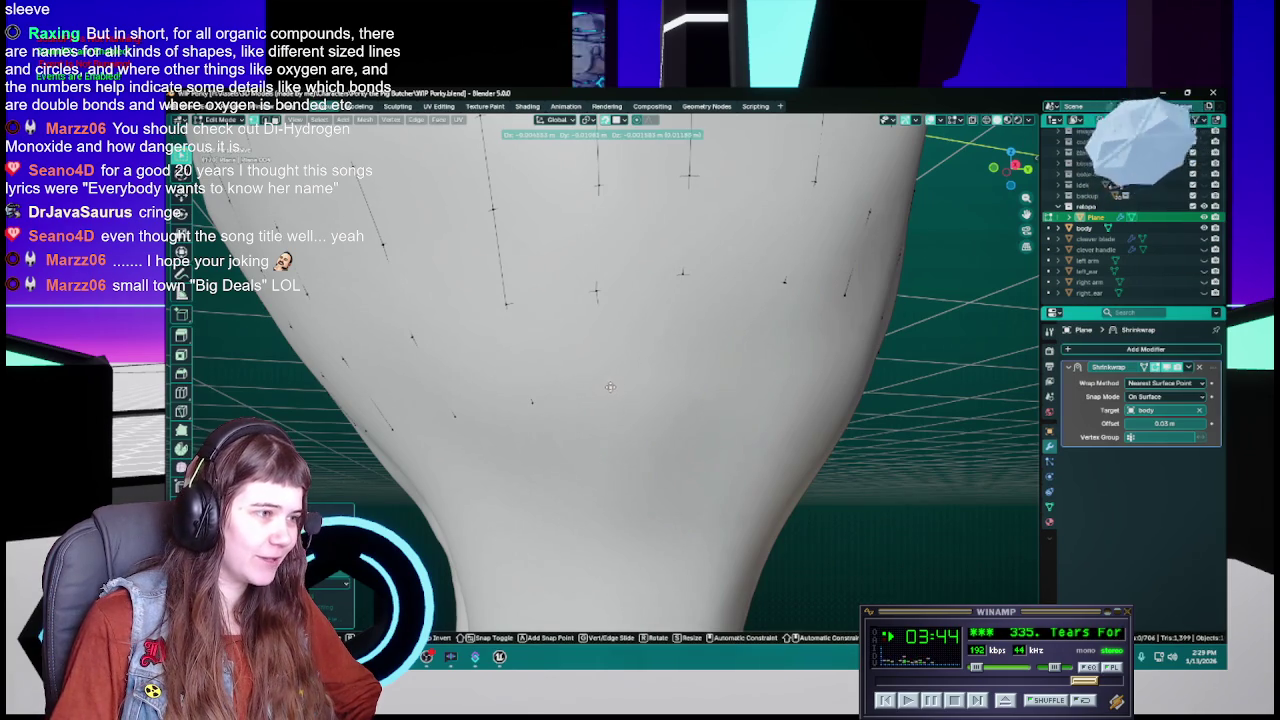
{"action": "left_click", "coordinate": [609, 387]}
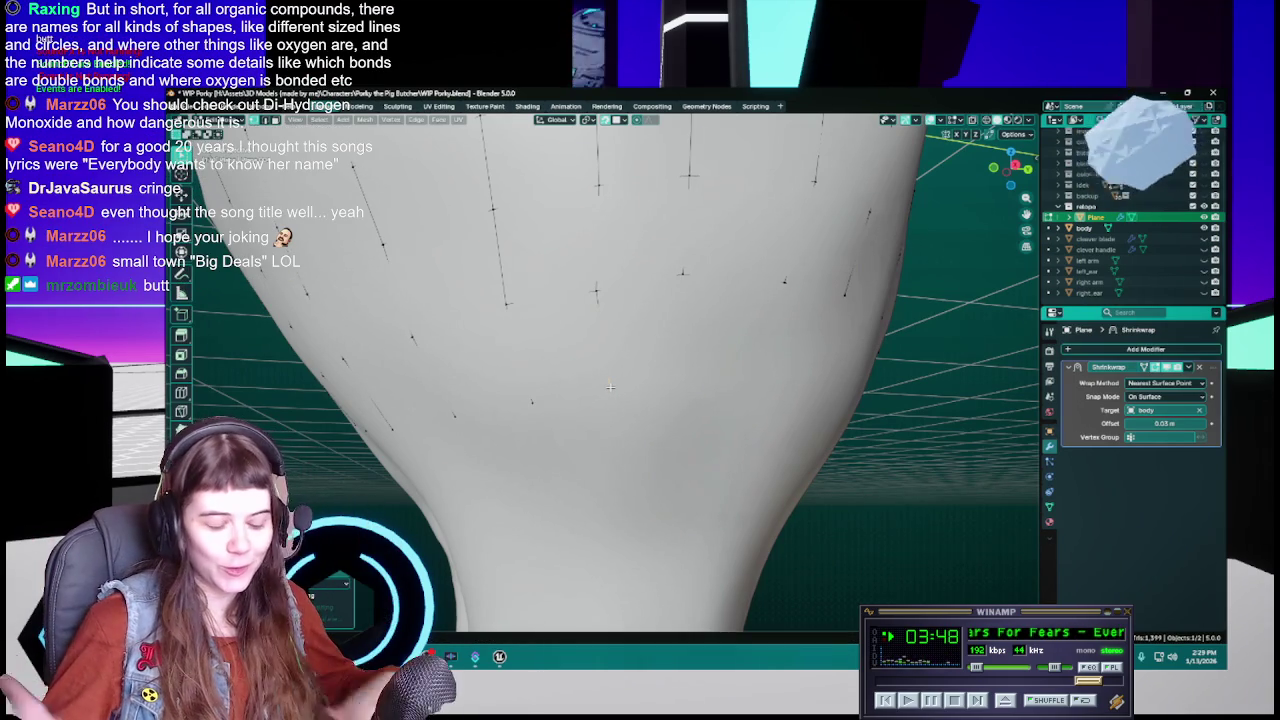
{"action": "middle_click_drag", "start_coordinate": [613, 386], "coordinate": [628, 378]}
{"action": "key", "text": "ctrl+s"}
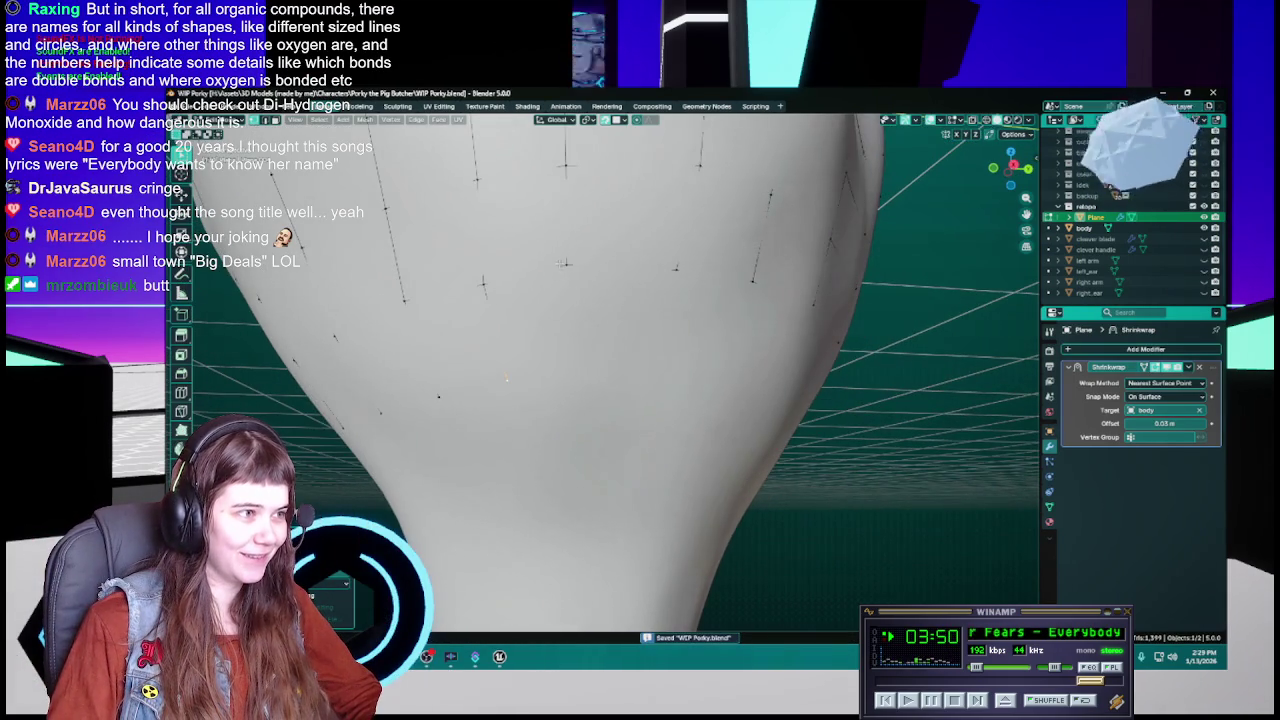
{"action": "middle_click_drag", "start_coordinate": [506, 380], "coordinate": [619, 306]}
{"action": "scroll", "coordinate": [619, 306], "scroll_direction": "up", "scroll_amount": 2}
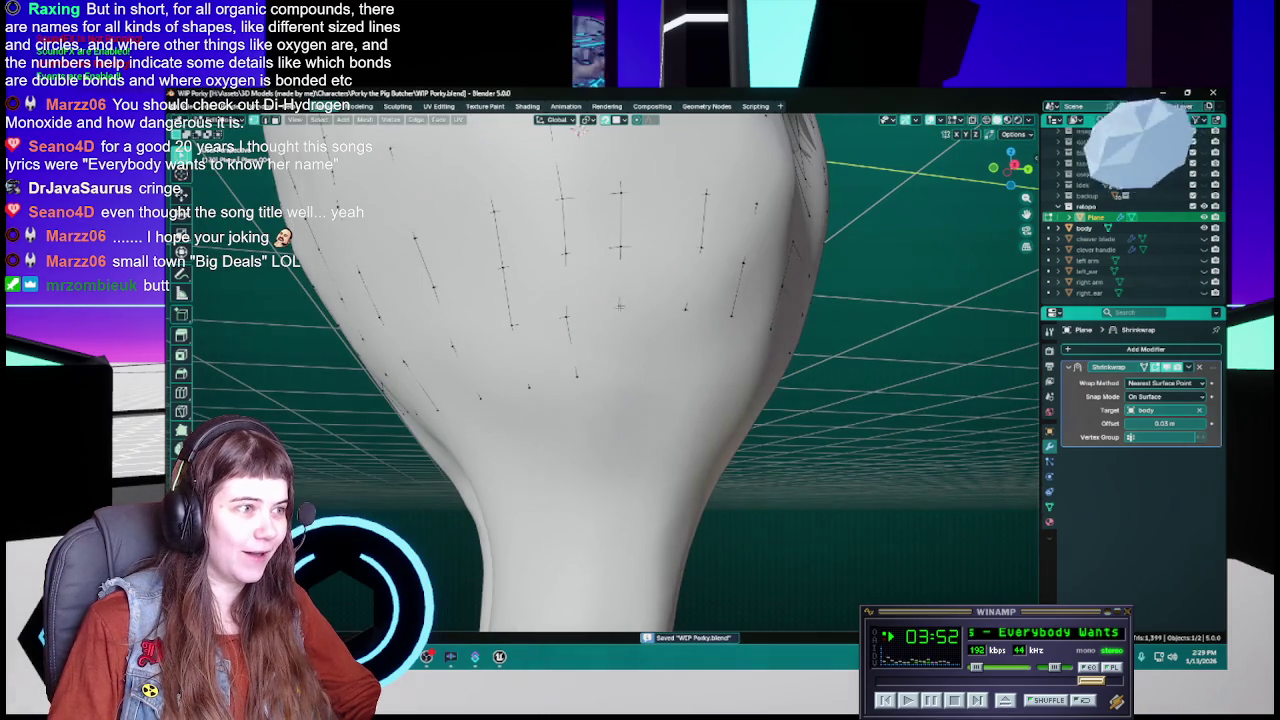
{"action": "scroll", "coordinate": [622, 320], "scroll_direction": "up", "scroll_amount": 2}
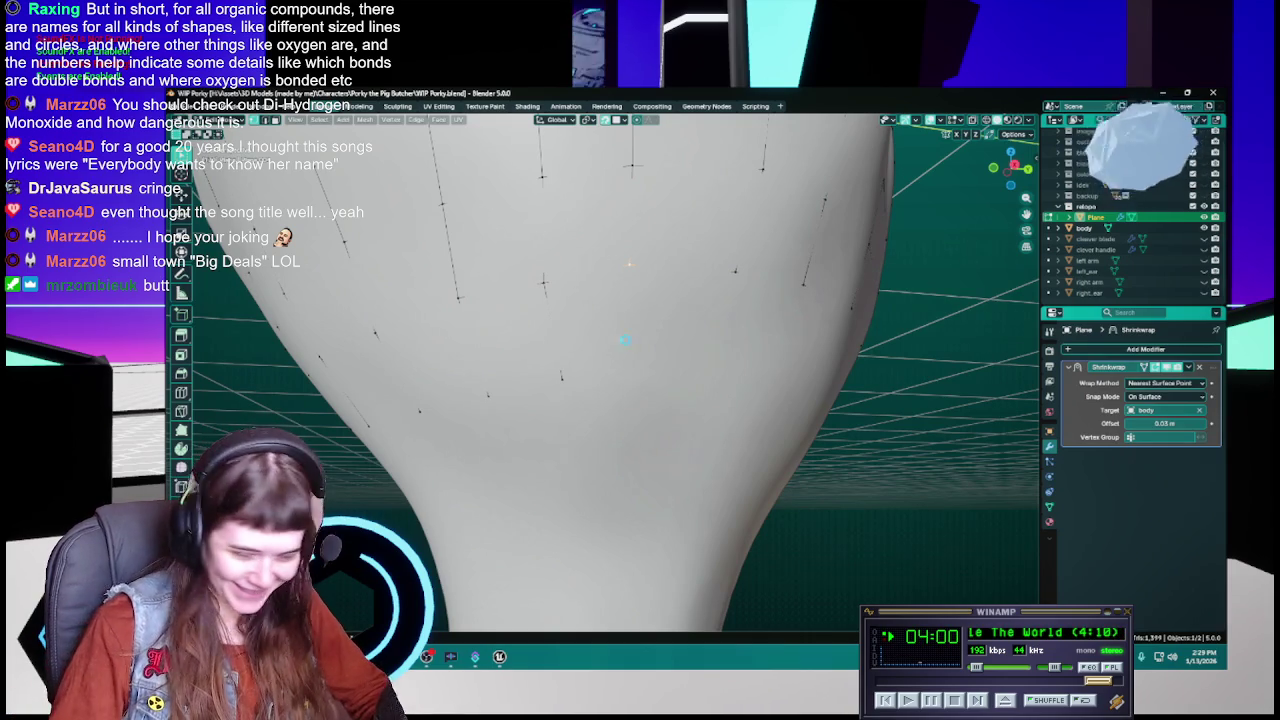
Save, move one more vertex onto the body, and save again
{"action": "key", "text": "ctrl+s"}
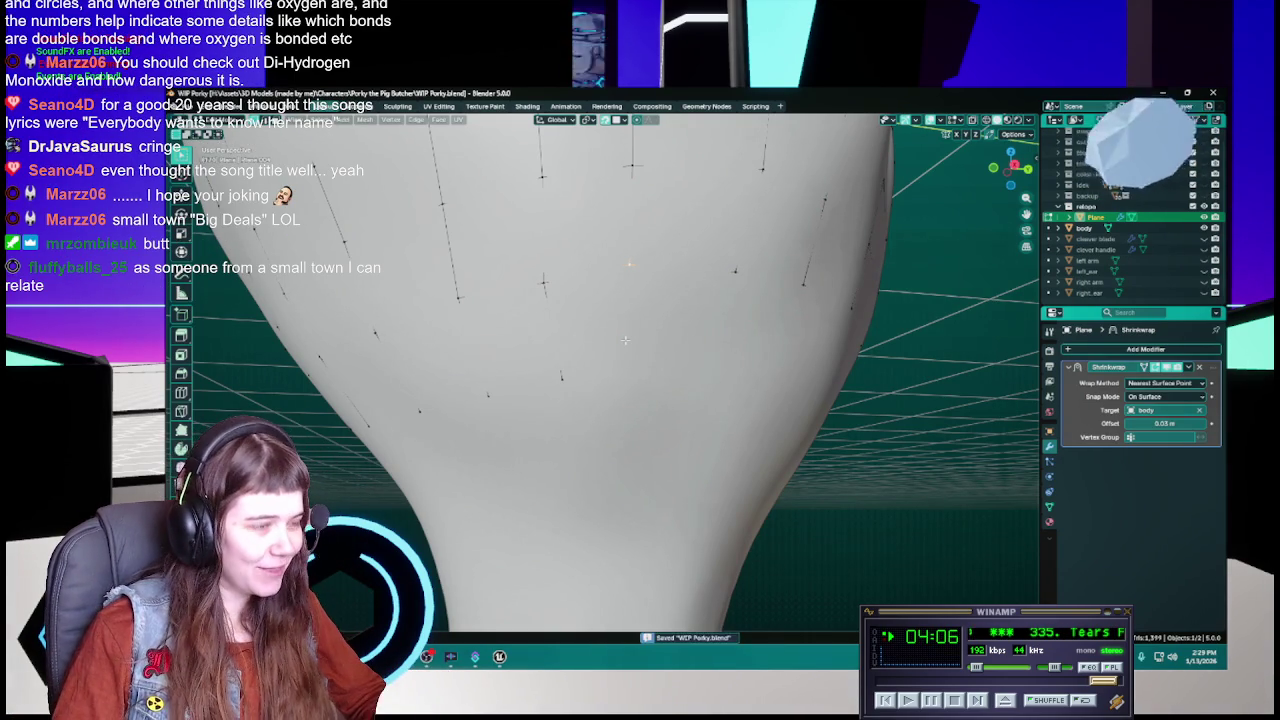
{"action": "key", "text": "g"}
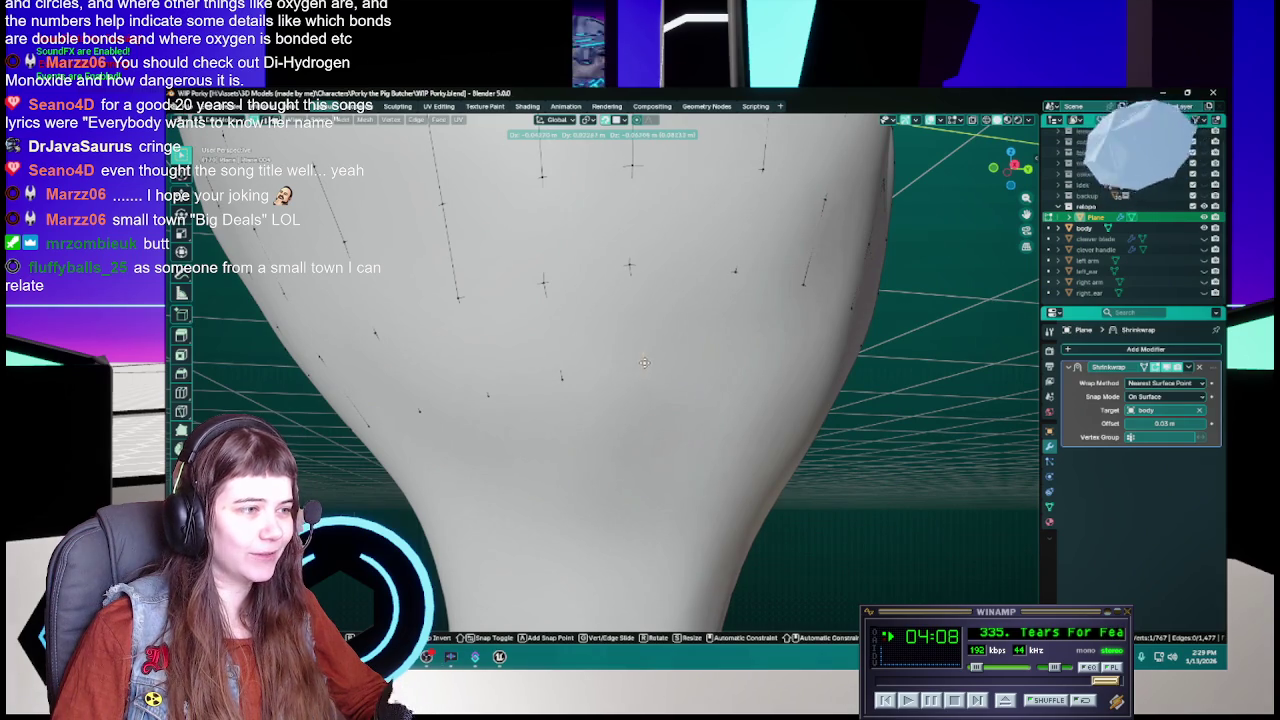
{"action": "left_click", "coordinate": [644, 362]}
{"action": "key", "text": "ctrl+s"}
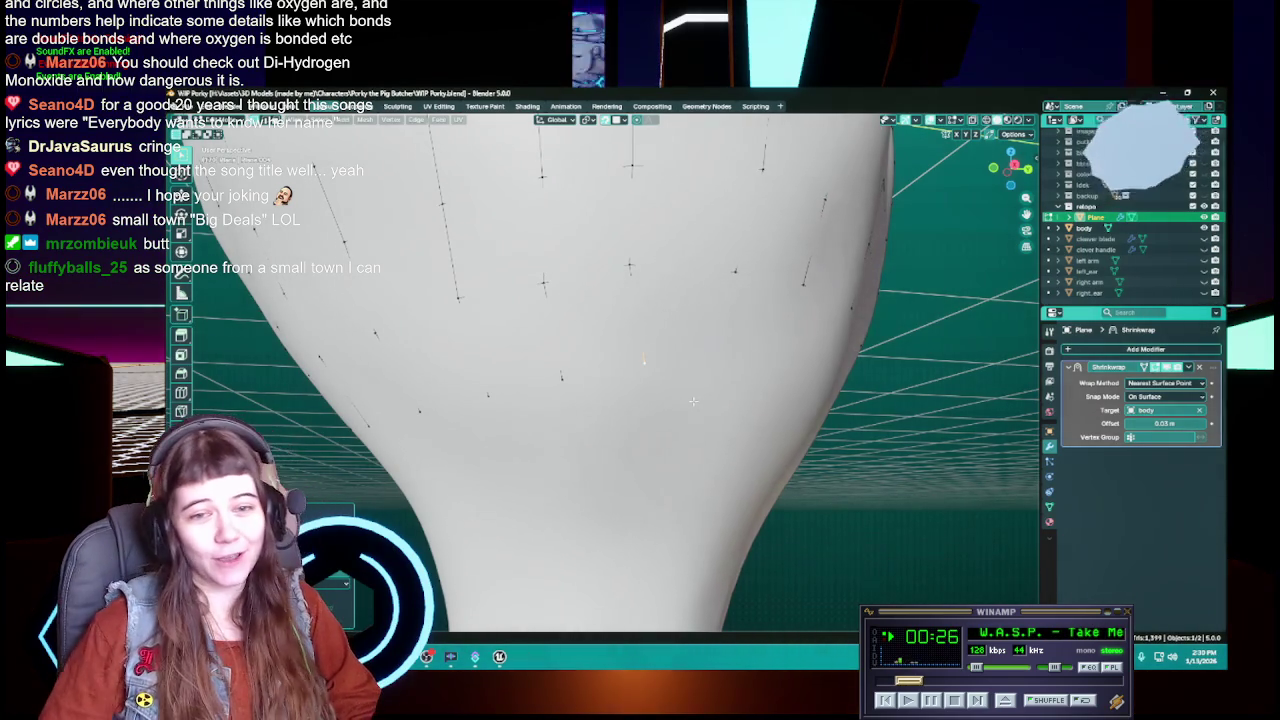
{"action": "middle_click_drag", "start_coordinate": [661, 440], "coordinate": [687, 361]}
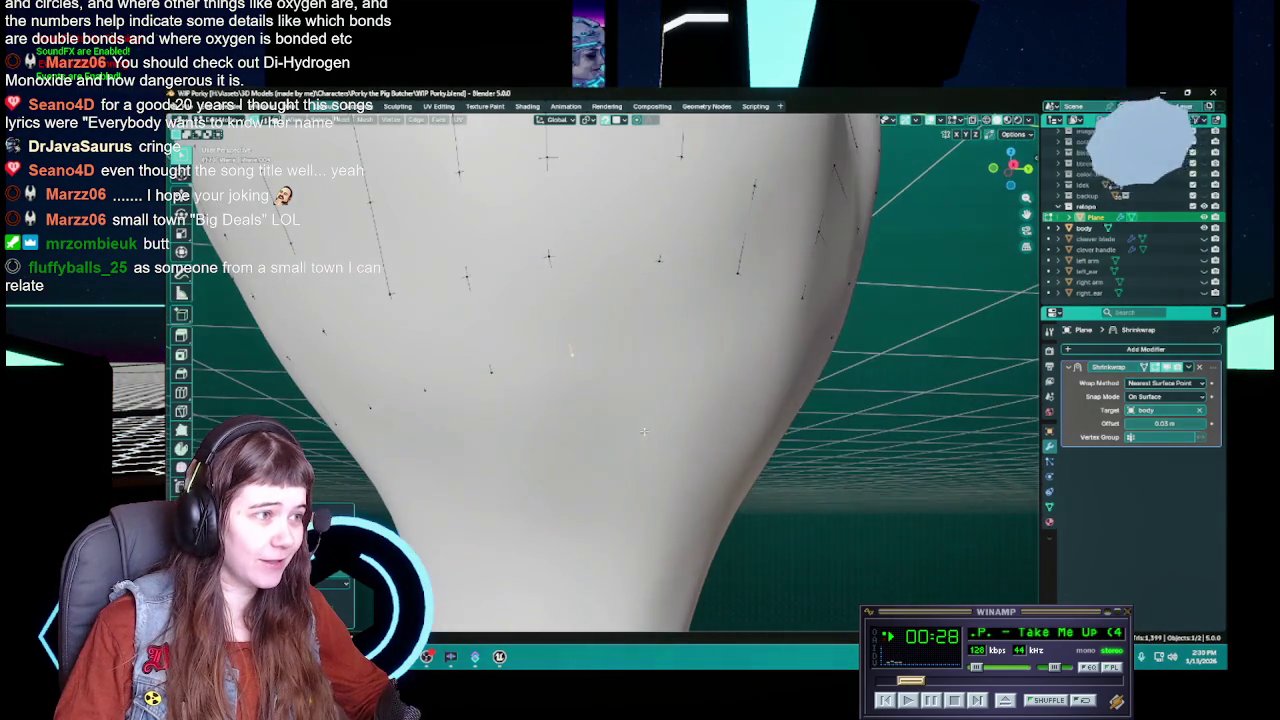
{"action": "key", "text": "ctrl+s"}
Extrude a new edge downward from a lower-back vertex, select another bottom-edge vertex, and save
{"action": "key", "text": "e"}
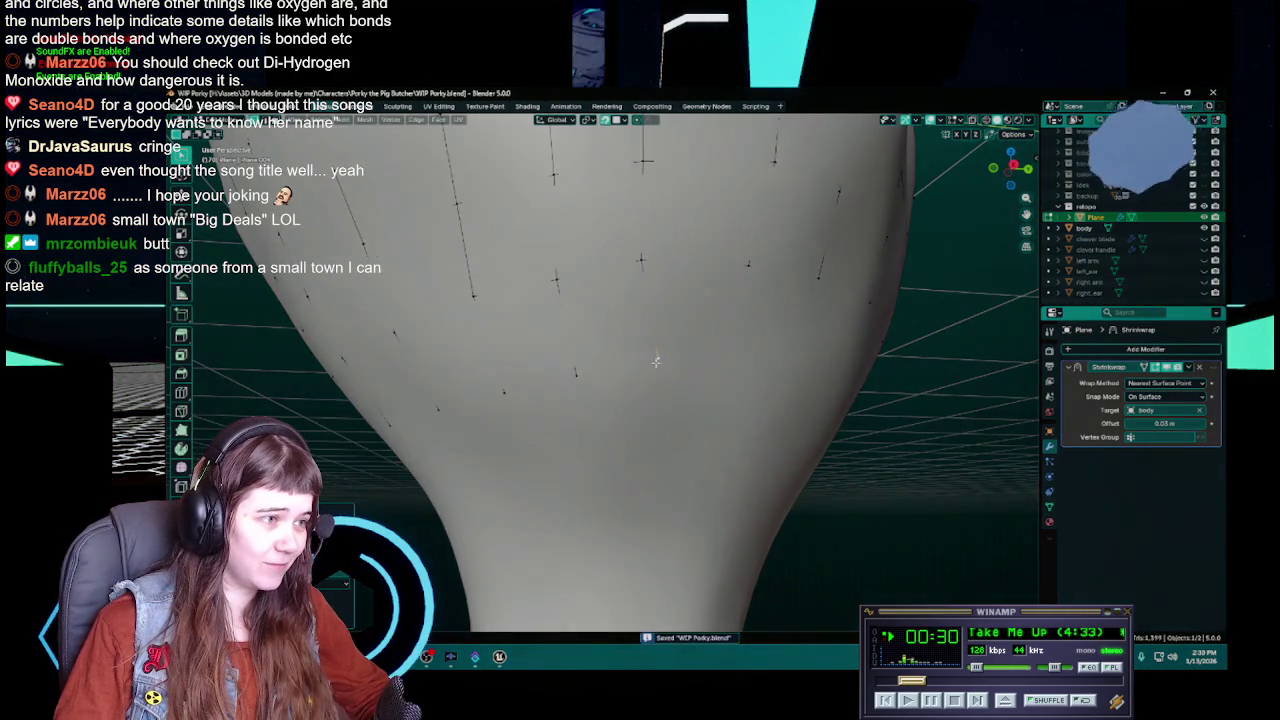
{"action": "mouse_move", "coordinate": [687, 368]}
{"action": "middle_mouse_down"}
{"action": "mouse_move", "coordinate": [762, 381]}
{"action": "mouse_move", "coordinate": [750, 382]}
{"action": "middle_mouse_up"}
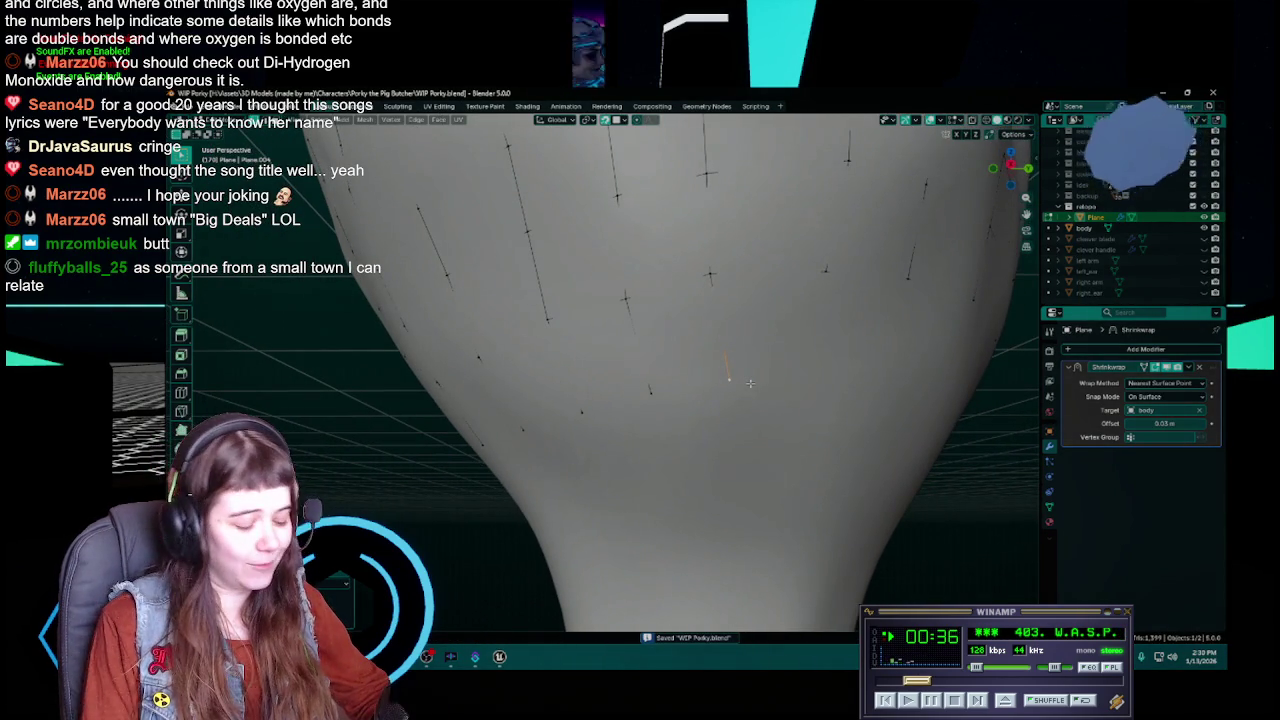
{"action": "left_click", "coordinate": [652, 393]}
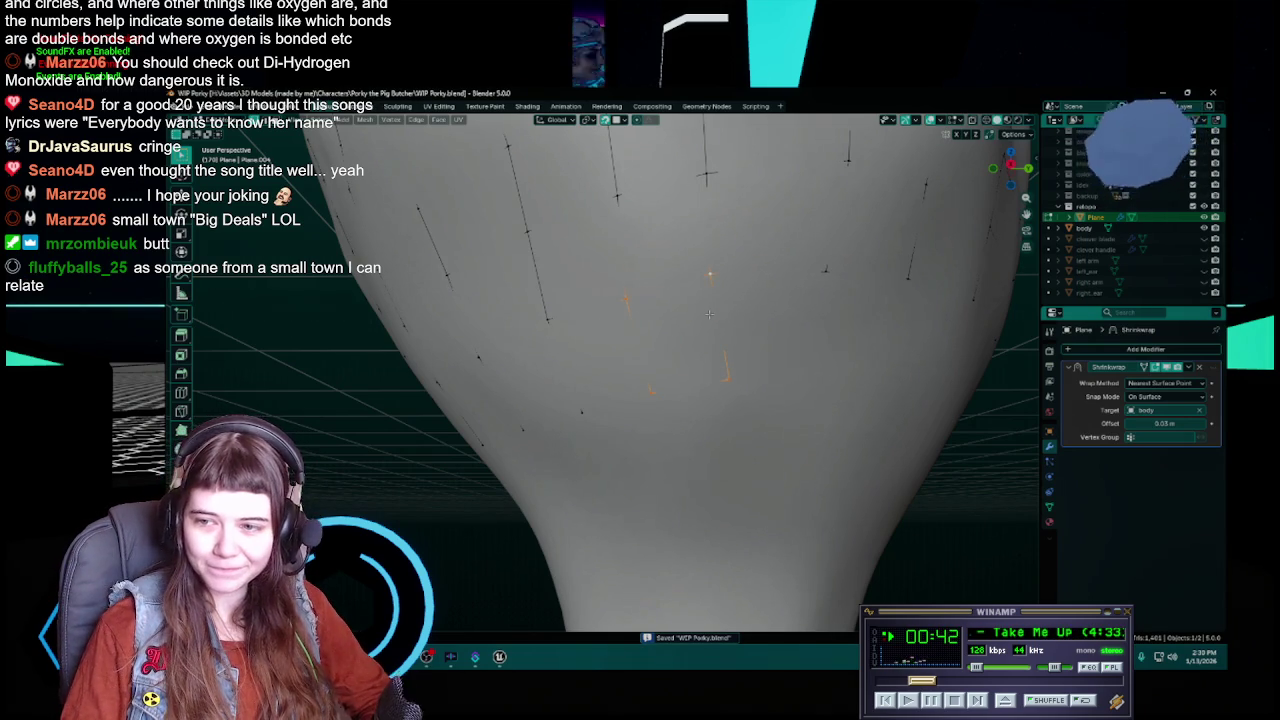
{"action": "mouse_move", "coordinate": [709, 314]}
{"action": "middle_mouse_down"}
{"action": "mouse_move", "coordinate": [722, 346]}
{"action": "mouse_move", "coordinate": [787, 315]}
{"action": "mouse_move", "coordinate": [677, 341]}
{"action": "middle_mouse_up"}
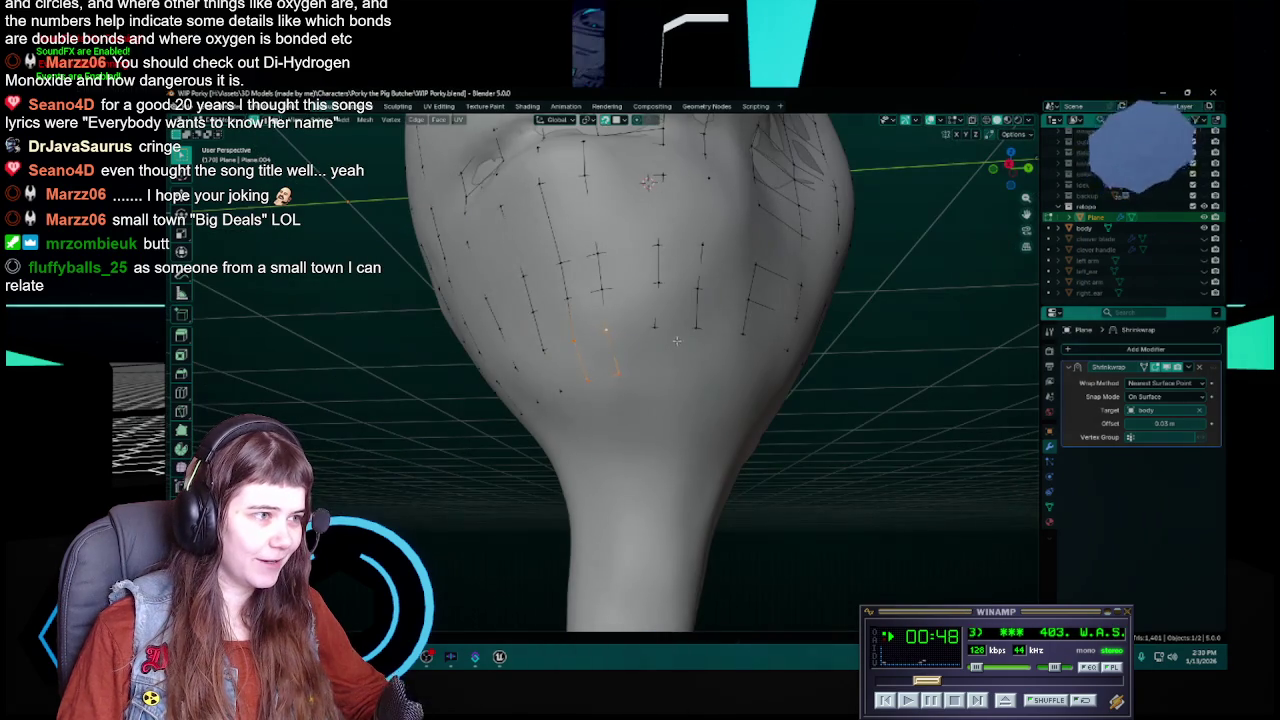
{"action": "key", "text": "ctrl+s"}
{"action": "middle_click_drag", "start_coordinate": [677, 341], "coordinate": [663, 383]}
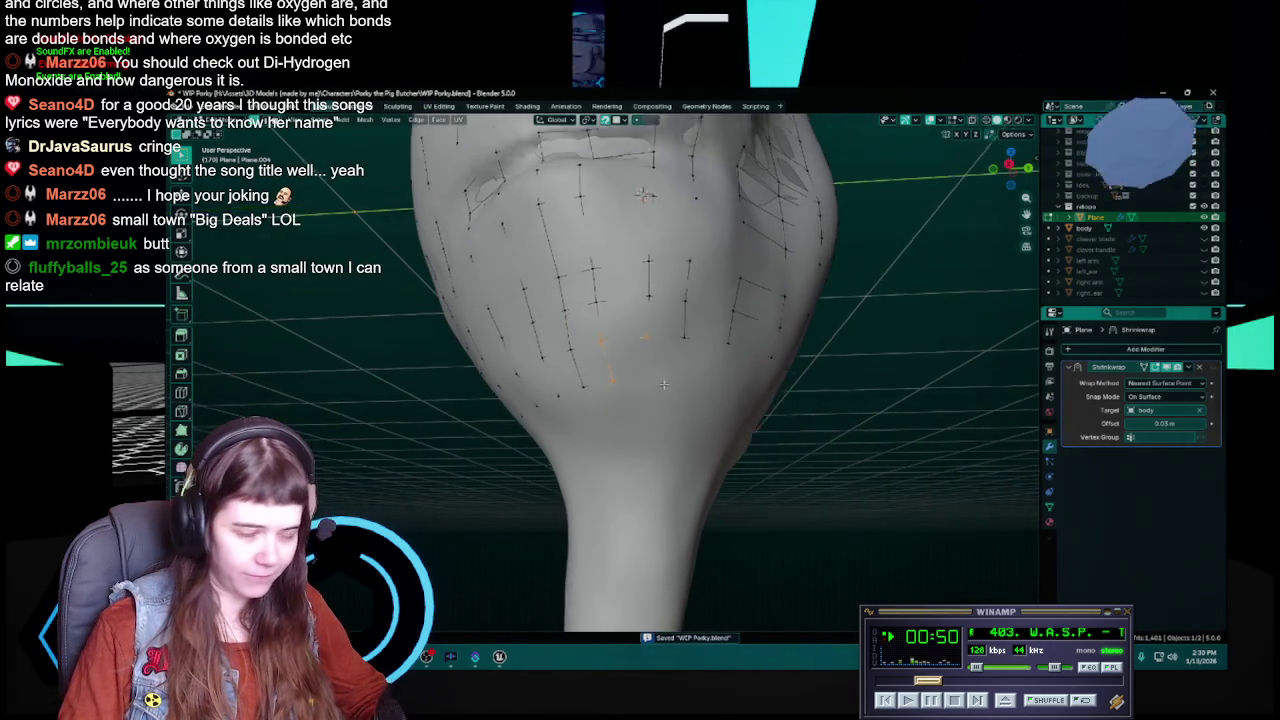
{"action": "scroll", "coordinate": [663, 383], "scroll_direction": "up", "scroll_amount": 2}
{"action": "scroll", "coordinate": [655, 387], "scroll_direction": "up", "scroll_amount": 3}
{"action": "scroll", "coordinate": [645, 390], "scroll_direction": "up", "scroll_amount": 3}
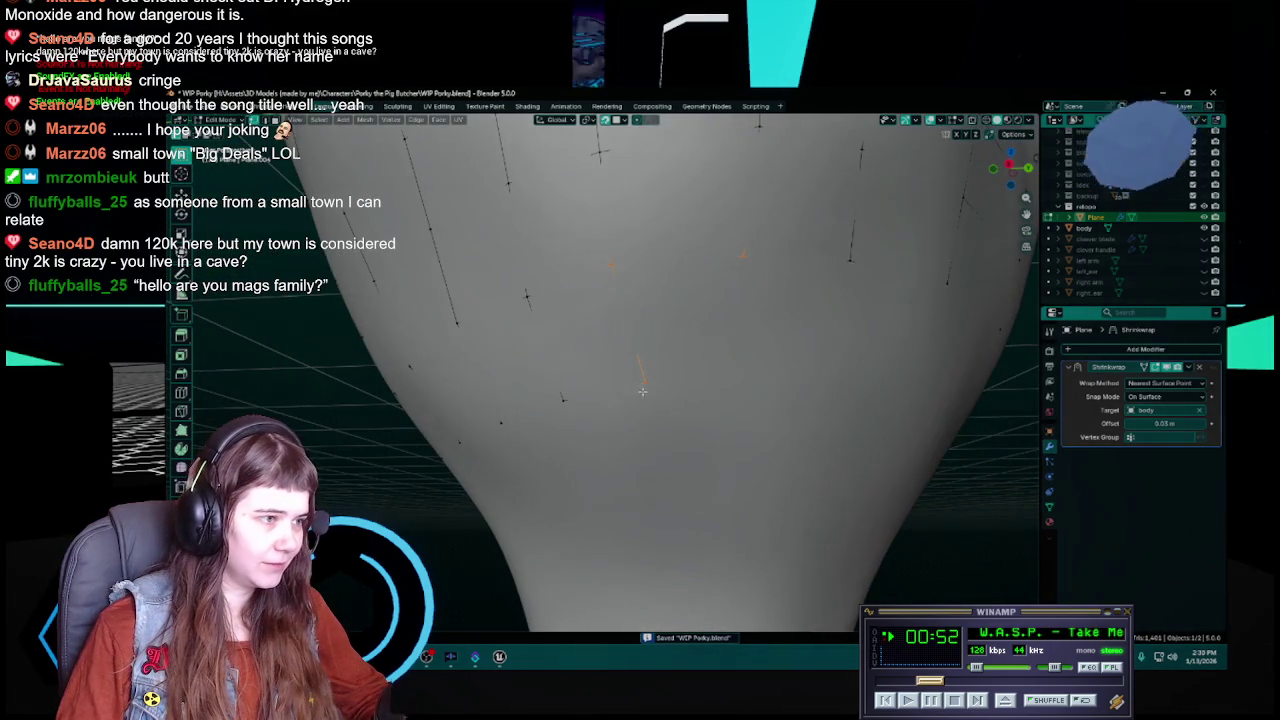
{"action": "scroll", "coordinate": [642, 391], "scroll_direction": "down", "scroll_amount": 3}
{"action": "mouse_move", "coordinate": [642, 391]}
{"action": "middle_mouse_down"}
{"action": "mouse_move", "coordinate": [720, 358]}
{"action": "mouse_move", "coordinate": [701, 377]}
{"action": "middle_mouse_up"}
{"action": "key", "text": "ctrl+s"}
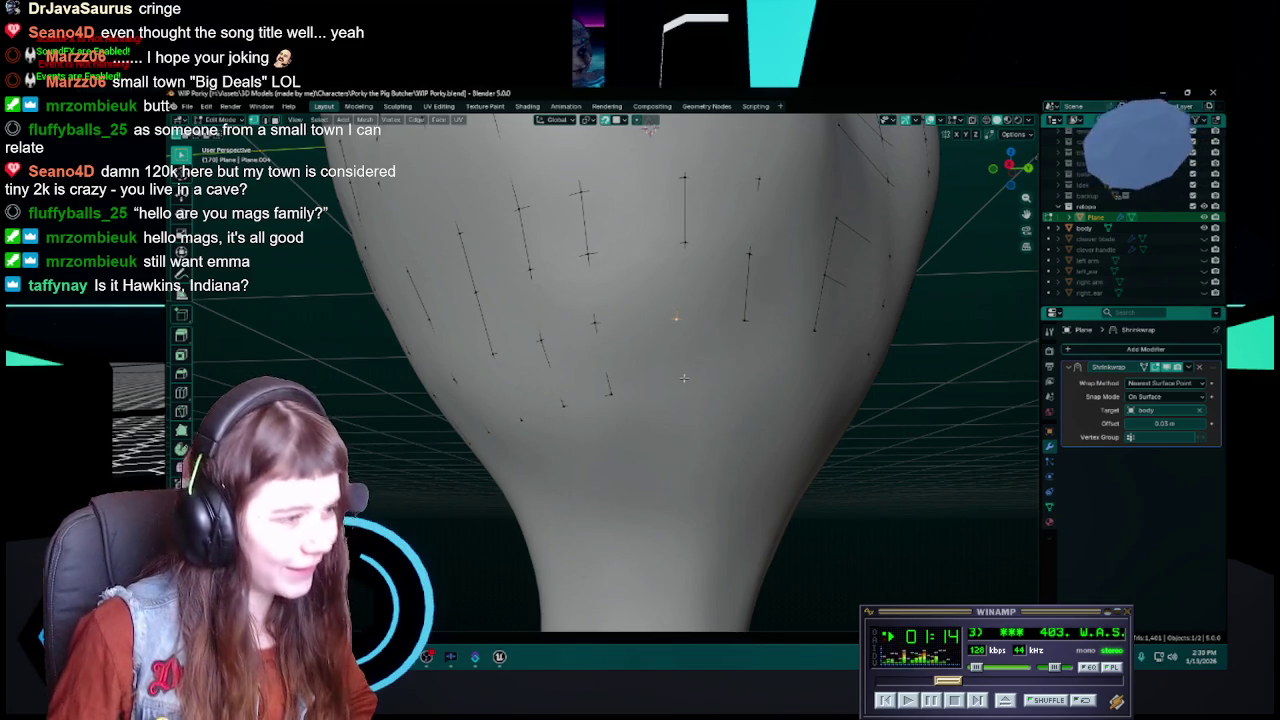
Save WIP Porky.blend, then extrude a new edge downward from the lower-back vertex
{"action": "key", "text": "ctrl+s"}
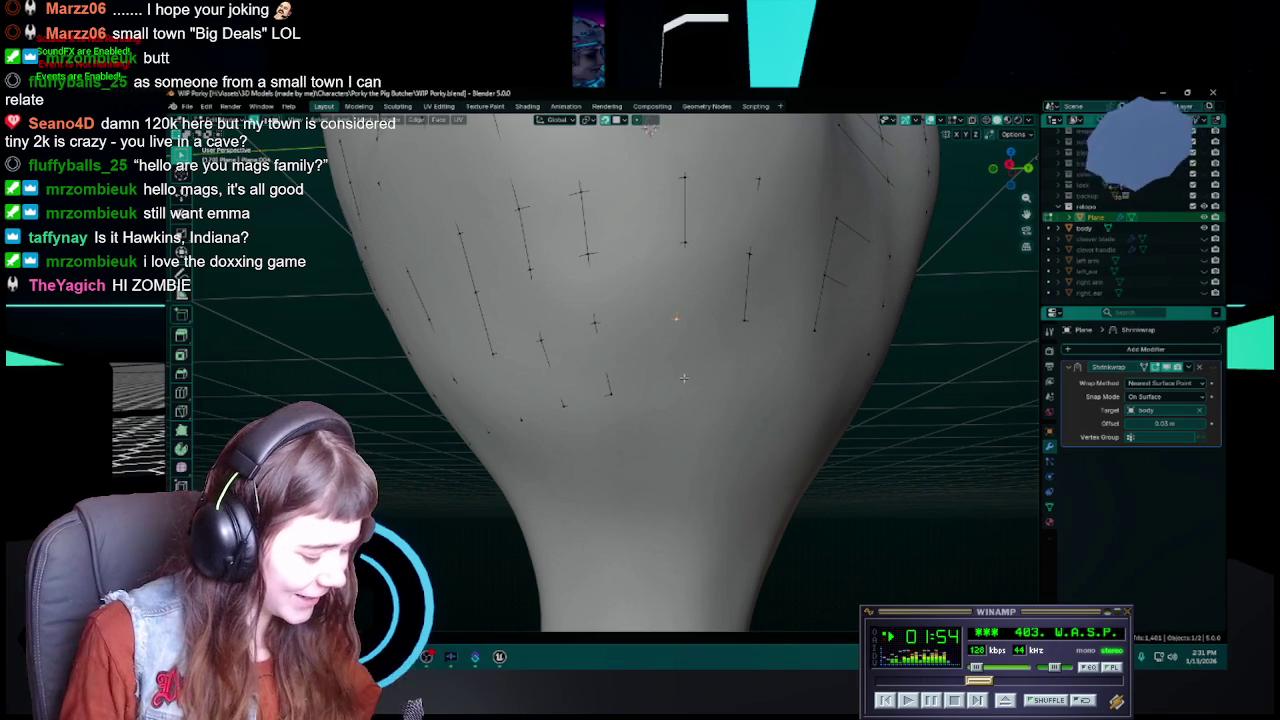
{"action": "key", "text": "ctrl+s"}
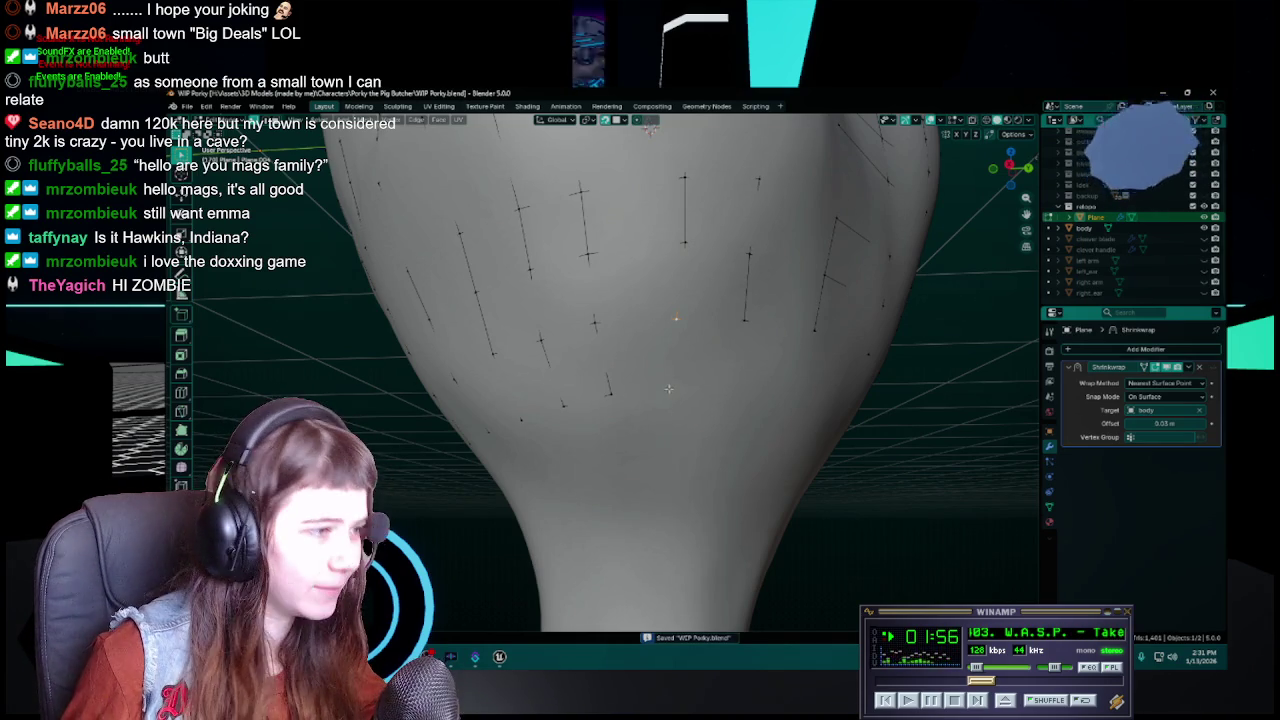
{"action": "key", "text": "e"}
{"action": "left_click", "coordinate": [676, 385]}
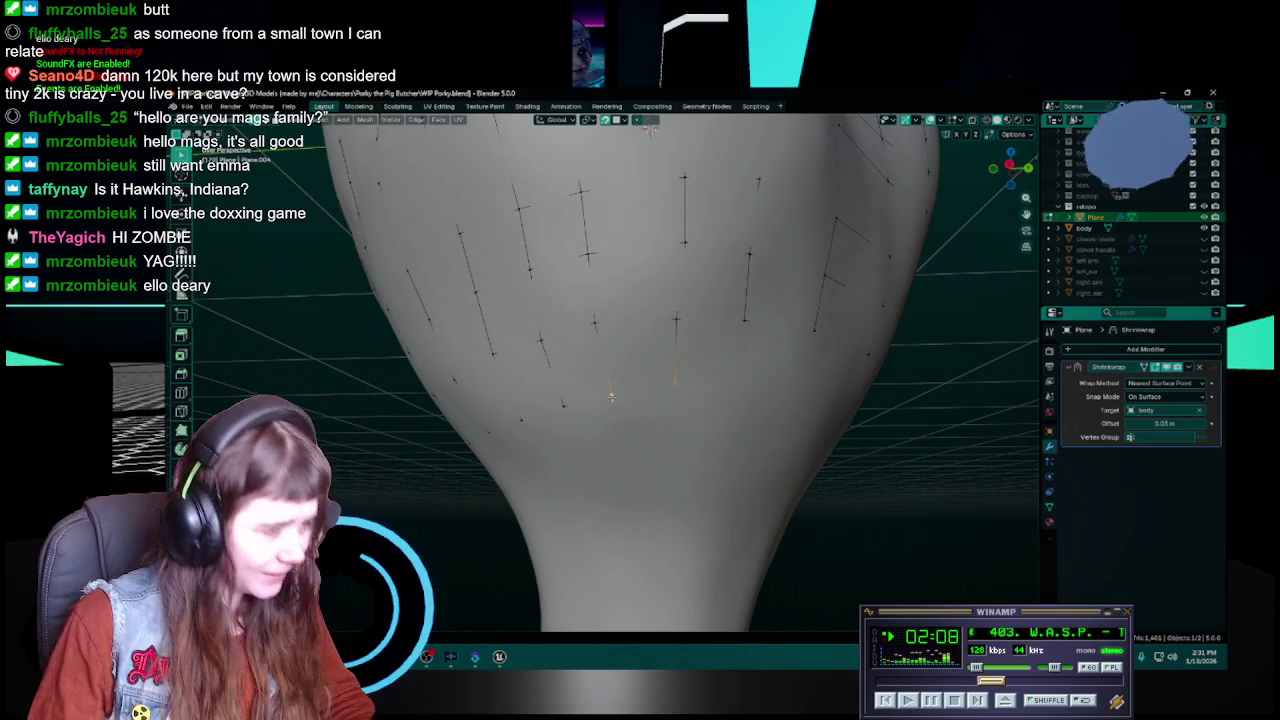
Move the new vertical edge and short bottom edge into line with the grid, then select the bottom edge
{"action": "left_click", "coordinate": [677, 322], "text": "shift"}
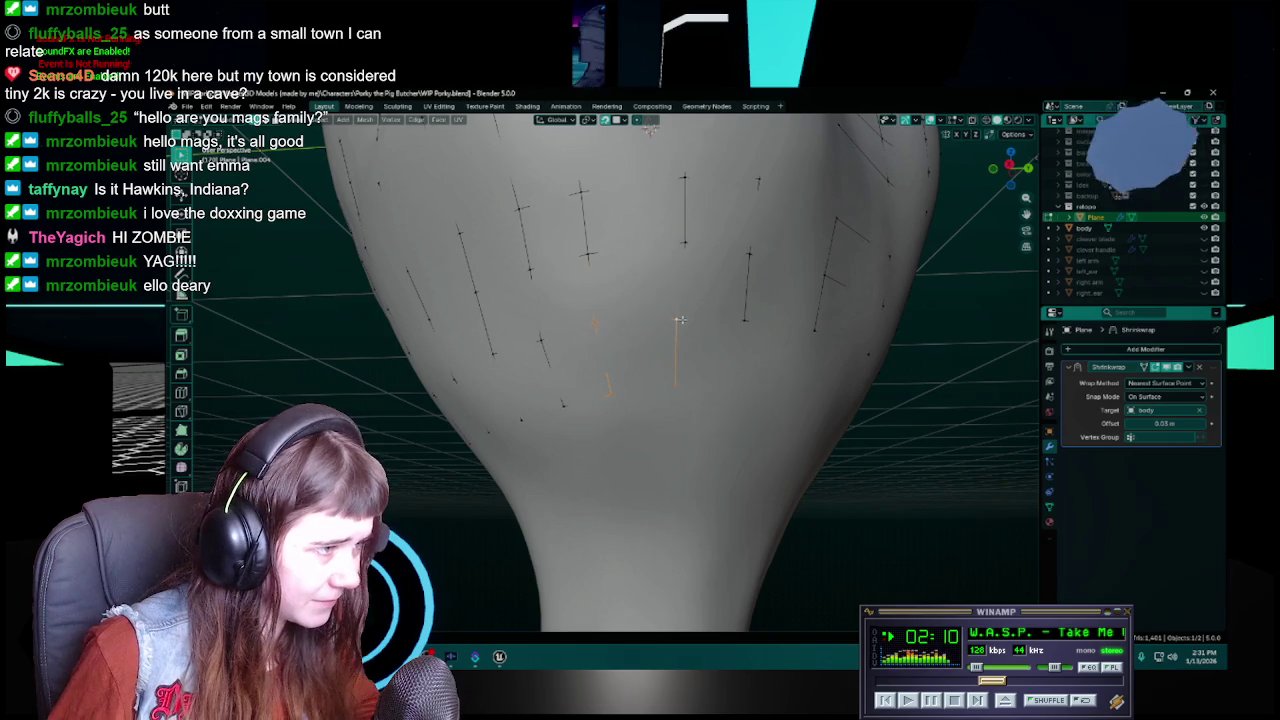
{"action": "left_click", "coordinate": [693, 381], "text": "shift"}
{"action": "mouse_move", "coordinate": [693, 381]}
{"action": "middle_mouse_down"}
{"action": "mouse_move", "coordinate": [703, 398]}
{"action": "mouse_move", "coordinate": [677, 395]}
{"action": "middle_mouse_up"}
{"action": "key", "text": "ctrl+s"}
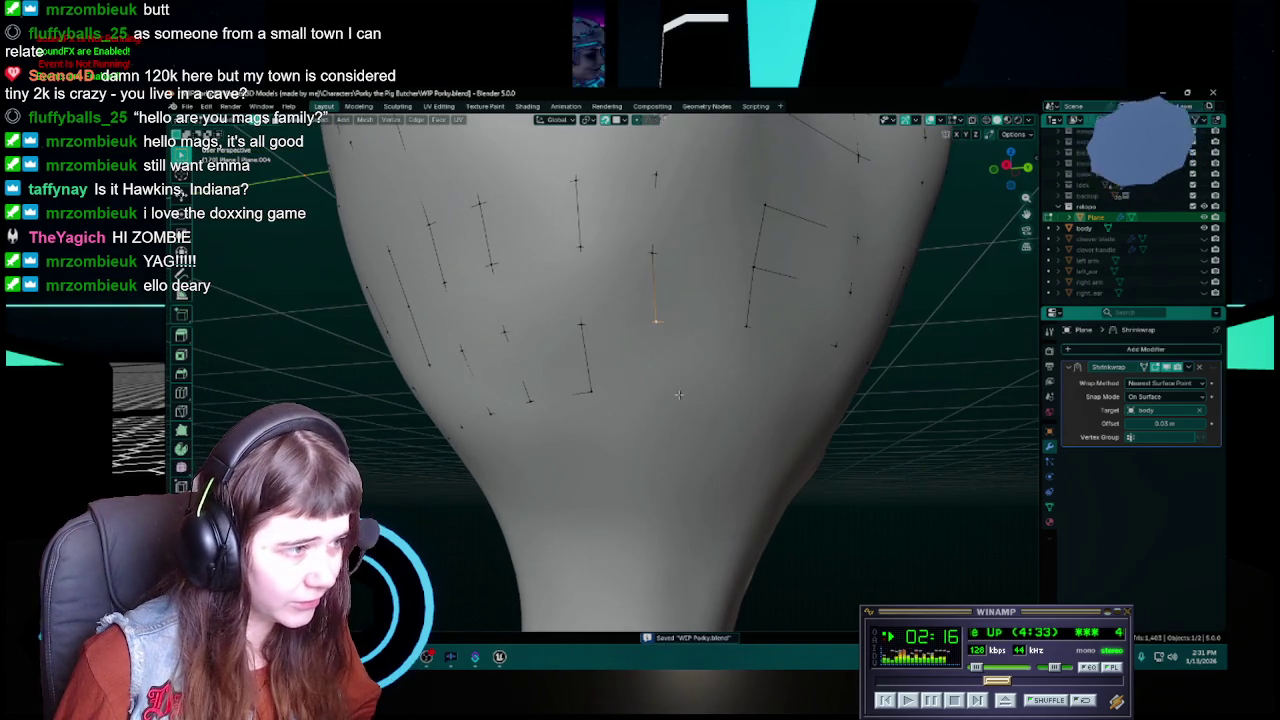
{"action": "key", "text": "g"}
{"action": "left_click", "coordinate": [650, 391]}
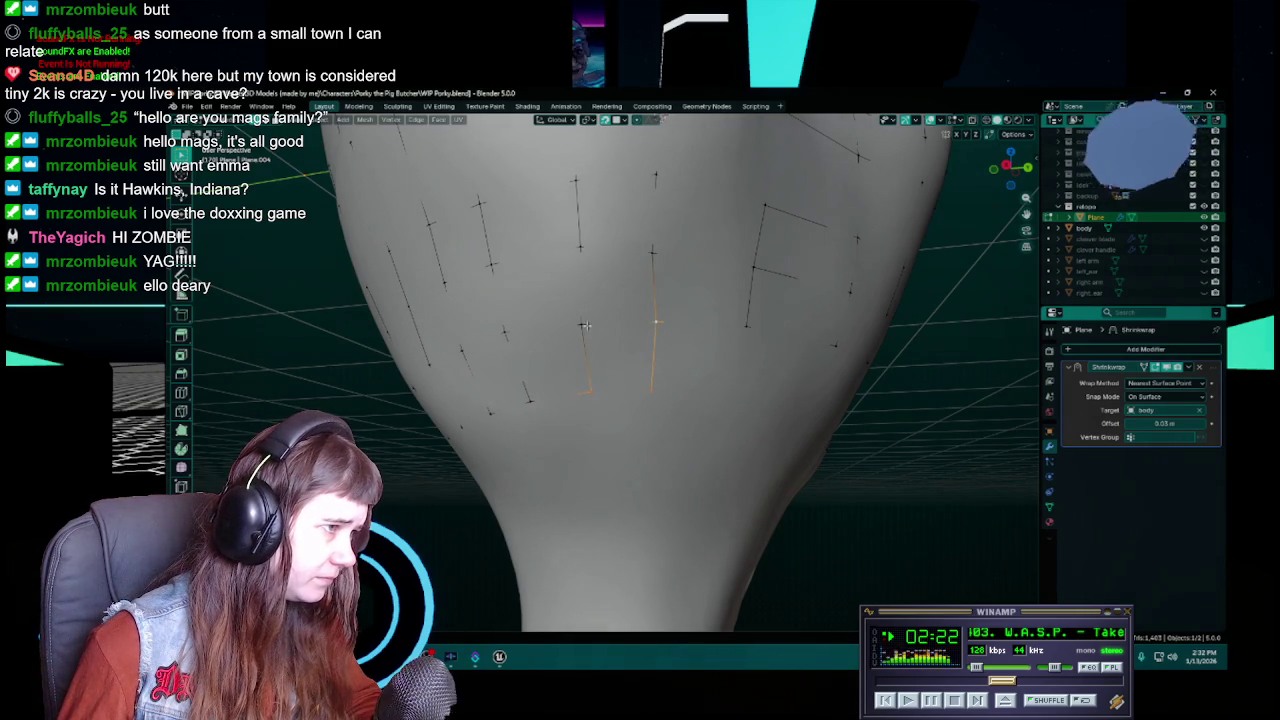
{"action": "mouse_move", "coordinate": [655, 321]}
{"action": "middle_mouse_down"}
{"action": "mouse_move", "coordinate": [661, 359]}
{"action": "mouse_move", "coordinate": [684, 340]}
{"action": "middle_mouse_up"}
{"action": "key", "text": "ctrl+s"}
{"action": "left_click", "coordinate": [682, 340]}
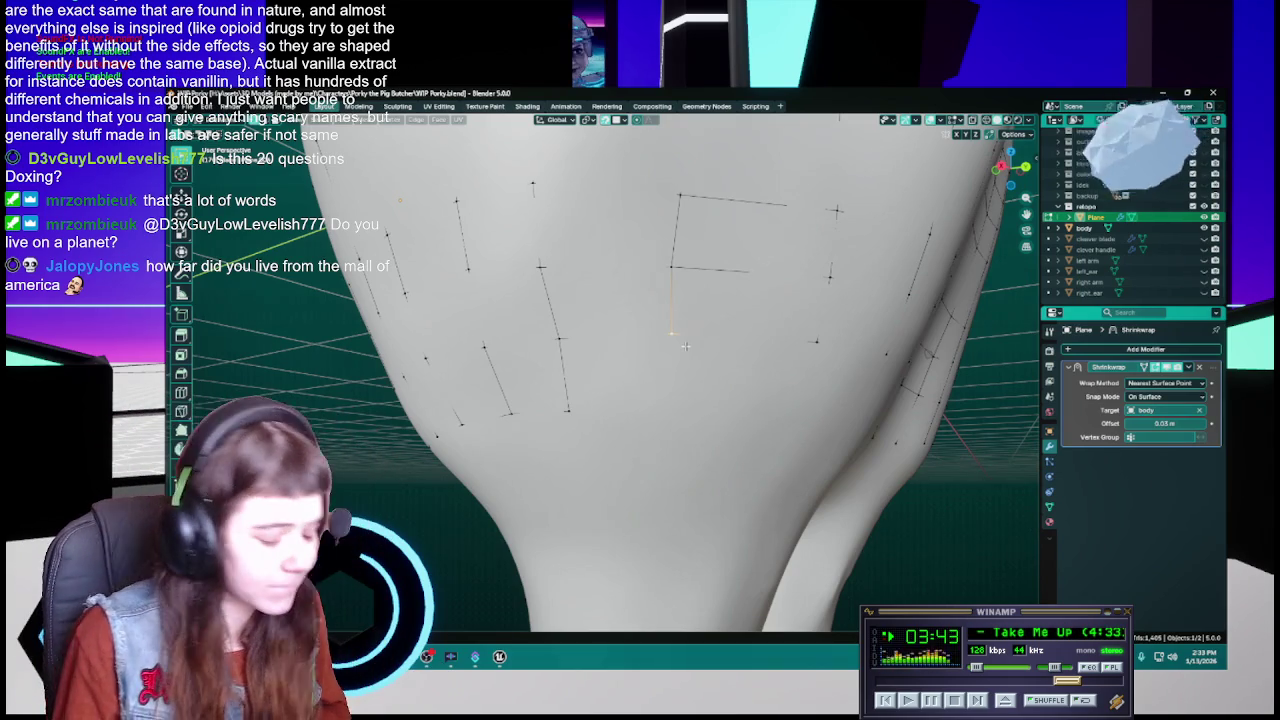
Extrude a new edge down toward the buttocks with Ctrl+right-click and save WIP Porky.blend
{"action": "right_click", "coordinate": [666, 404], "text": "ctrl"}
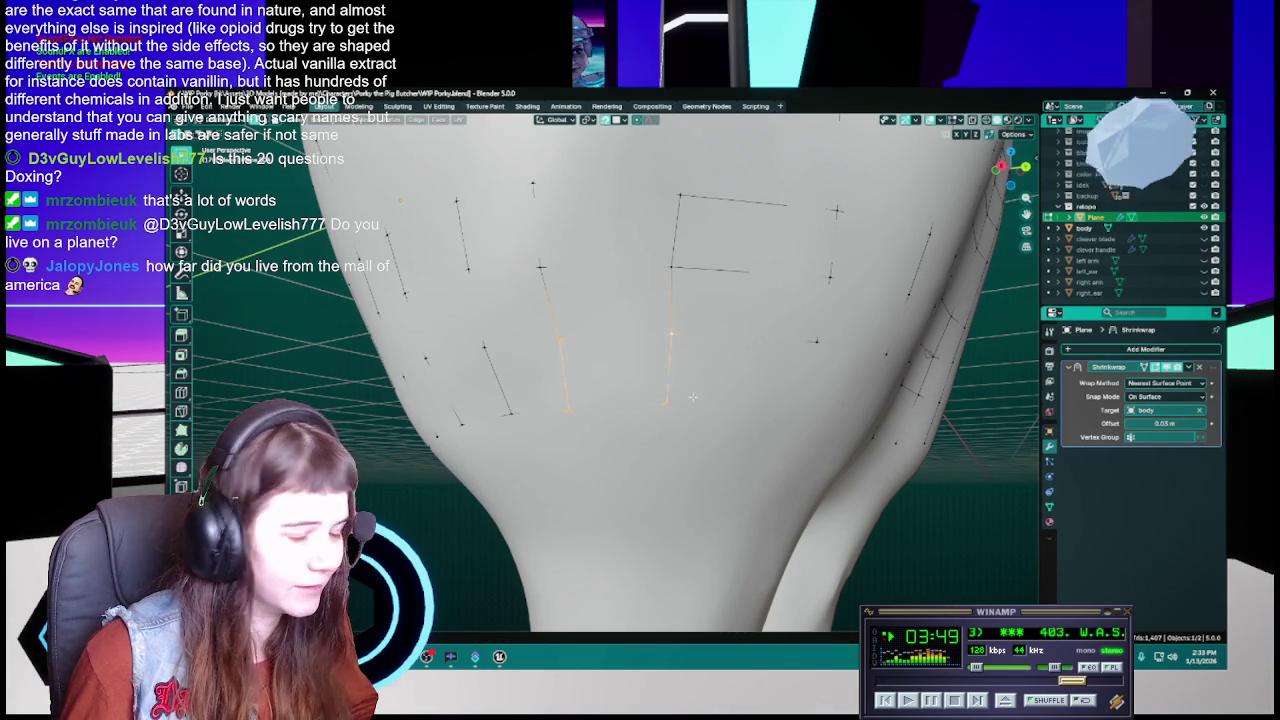
{"action": "key", "text": "ctrl+s"}
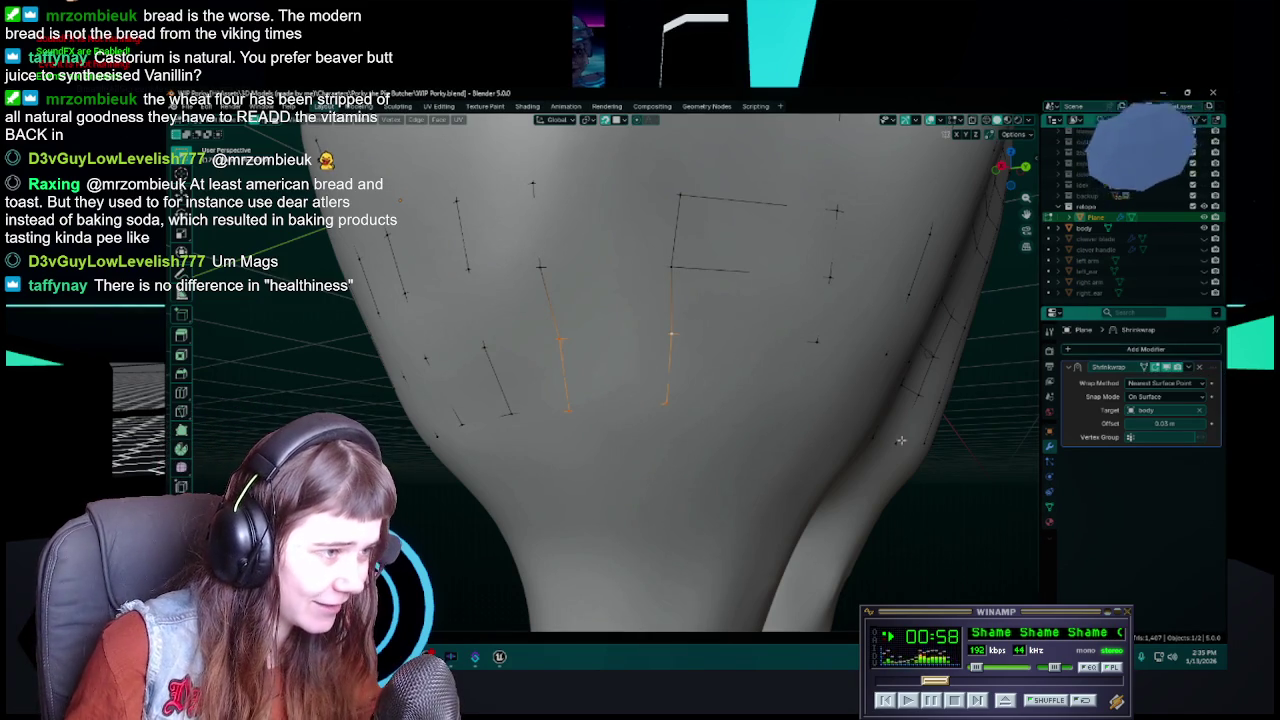
Extrude a new vertex downward from the selection, then add two neighbouring vertices to the selection
{"action": "mouse_move", "coordinate": [659, 402]}
{"action": "middle_mouse_down"}
{"action": "mouse_move", "coordinate": [736, 368]}
{"action": "mouse_move", "coordinate": [690, 385]}
{"action": "middle_mouse_up"}
{"action": "key", "text": "ctrl+s"}
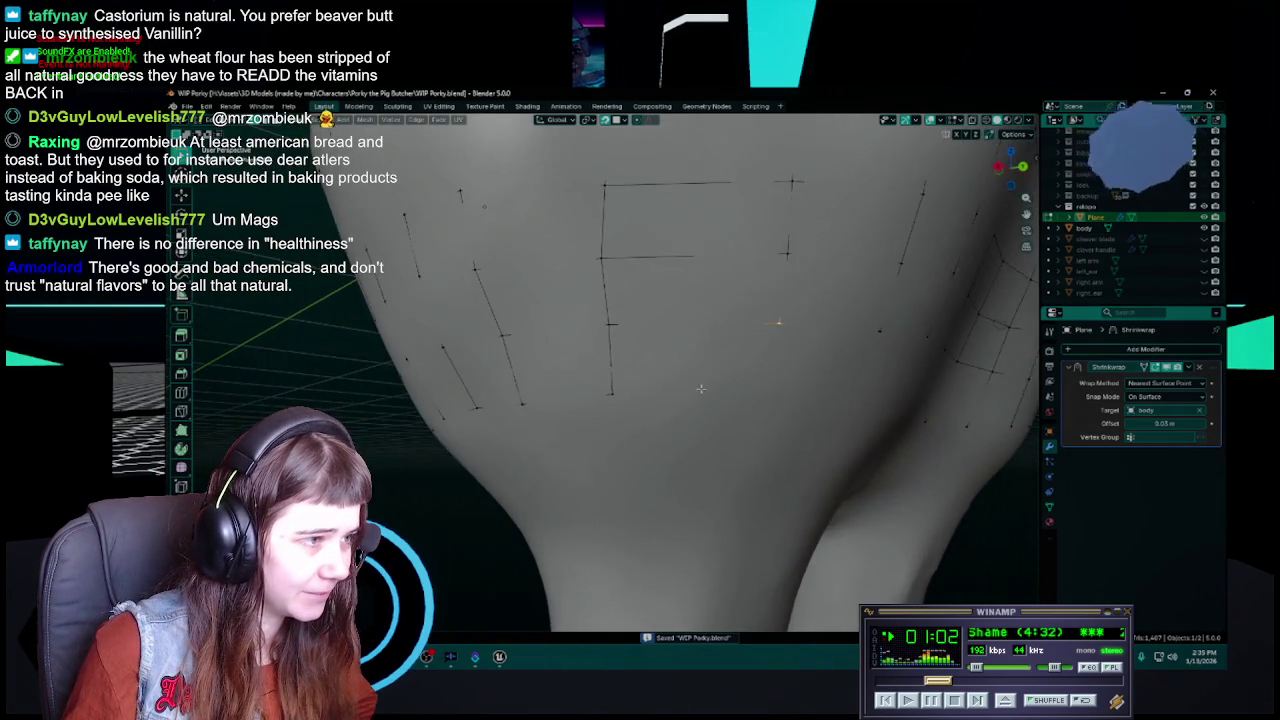
{"action": "right_click", "coordinate": [705, 370], "text": "ctrl"}
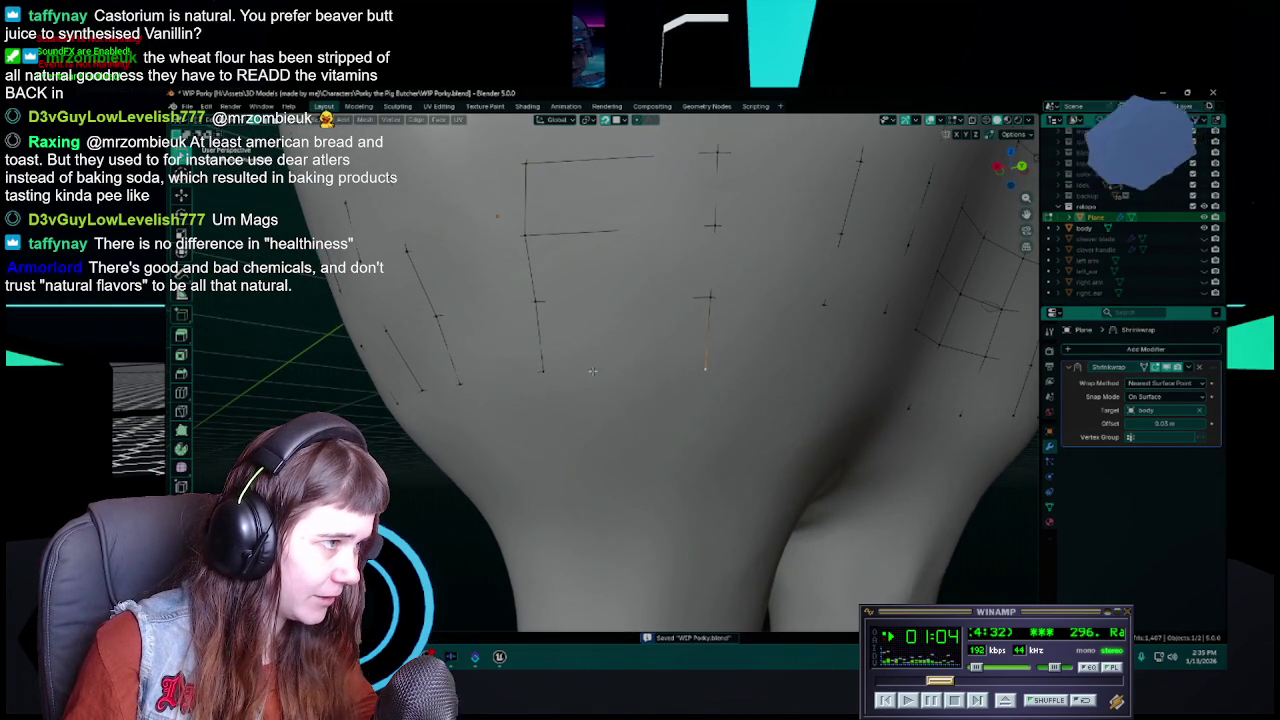
{"action": "left_click", "coordinate": [541, 373], "text": "shift"}
{"action": "left_click", "coordinate": [536, 300], "text": "shift"}
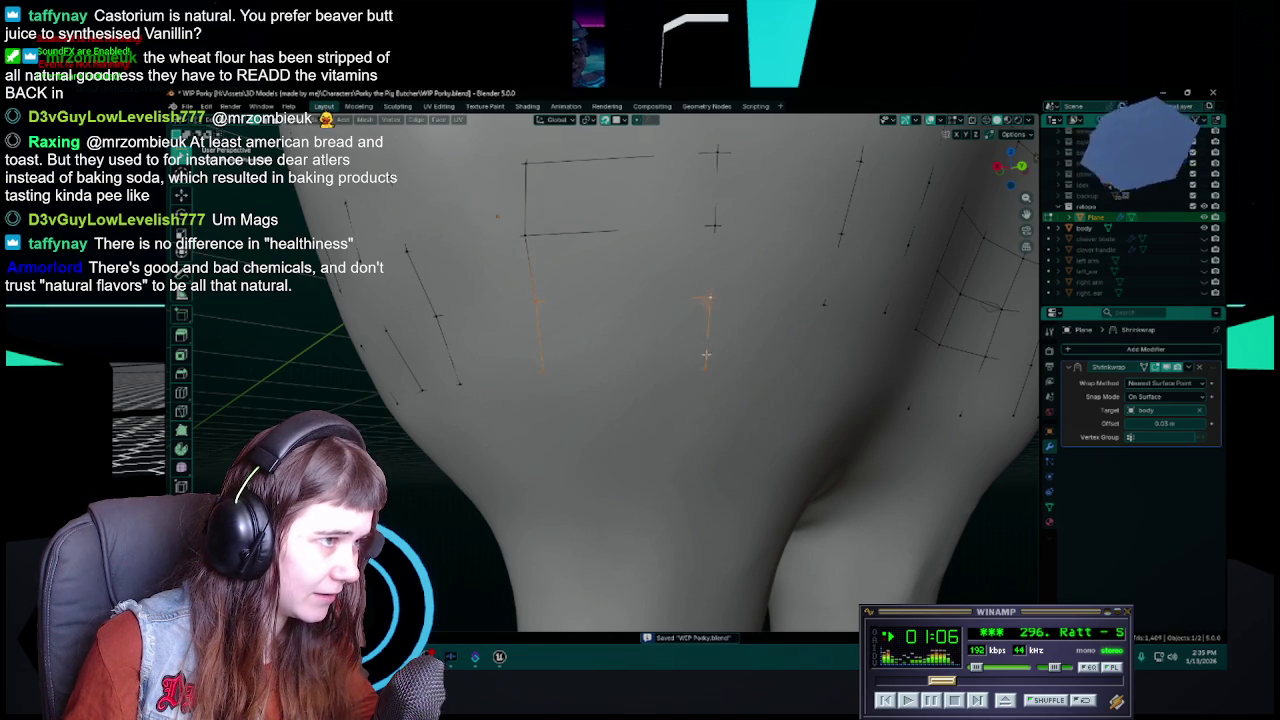
Save, then extrude another vertex further down toward the buttocks
{"action": "middle_click_drag", "start_coordinate": [706, 354], "coordinate": [673, 378]}
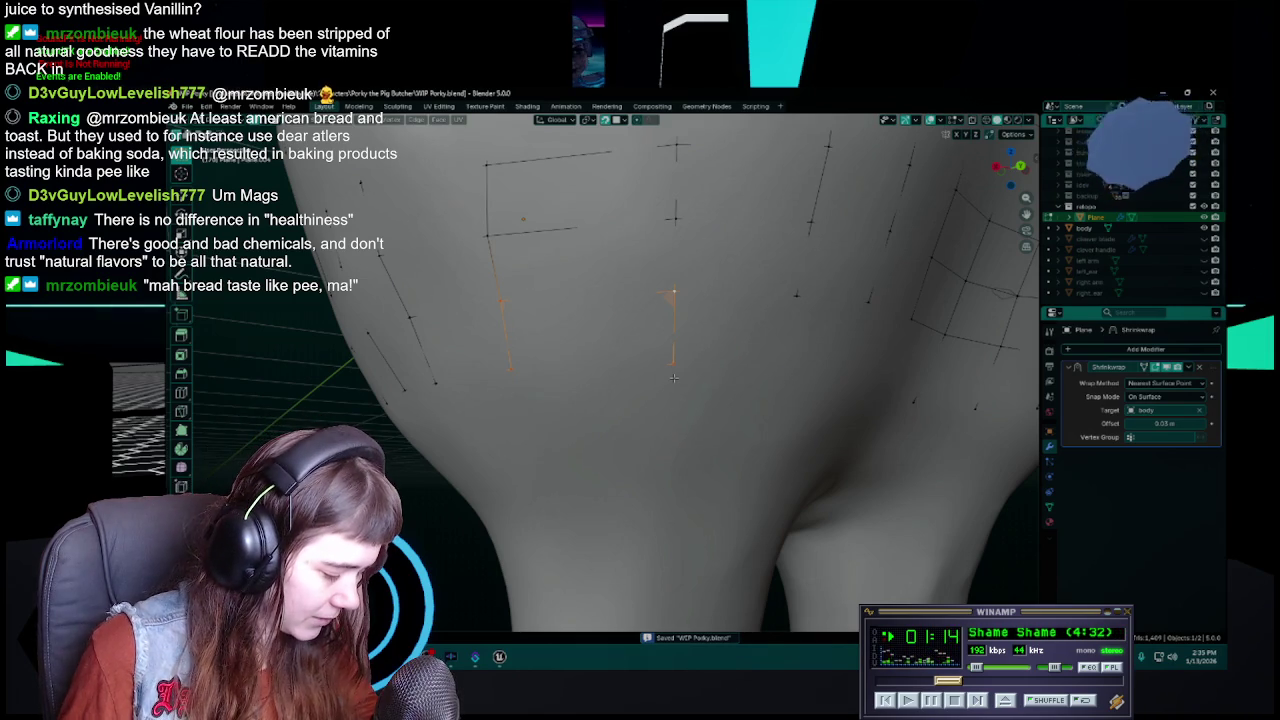
{"action": "middle_click_drag", "start_coordinate": [673, 378], "coordinate": [710, 393], "text": "shift"}
{"action": "left_click", "coordinate": [701, 302]}
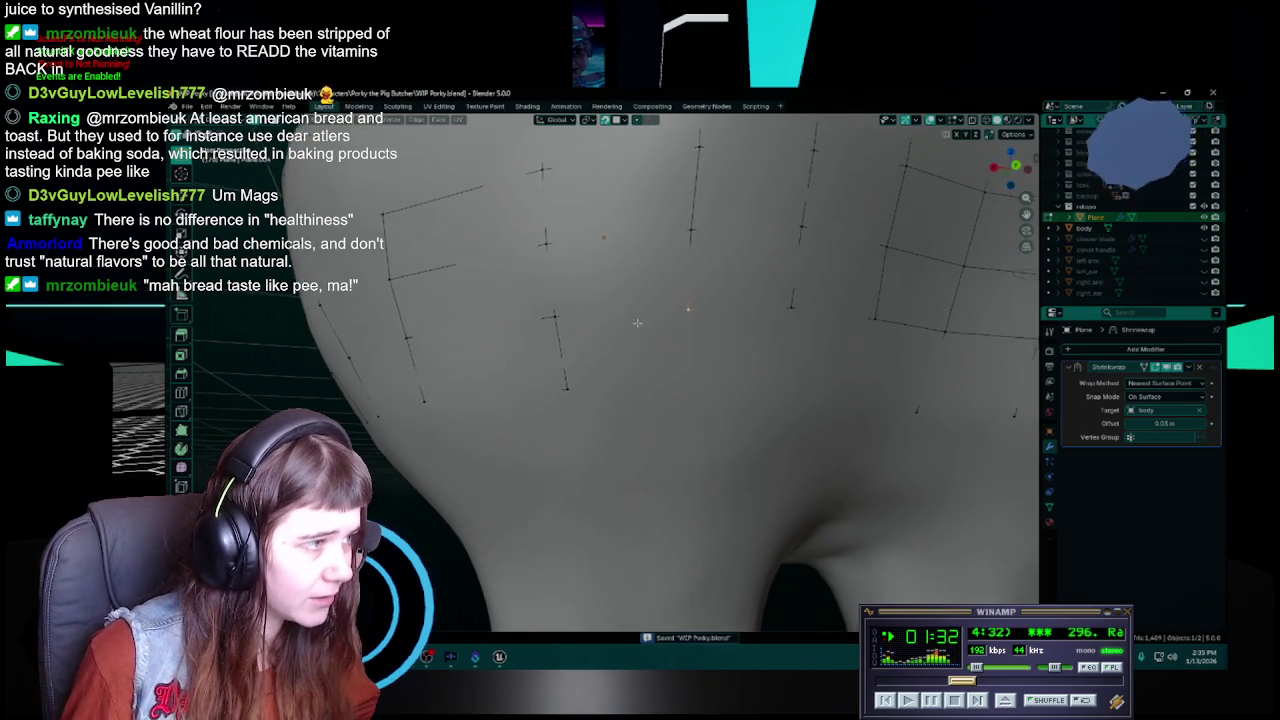
{"action": "key", "text": "ctrl+s"}
{"action": "right_click", "coordinate": [701, 386], "text": "ctrl"}
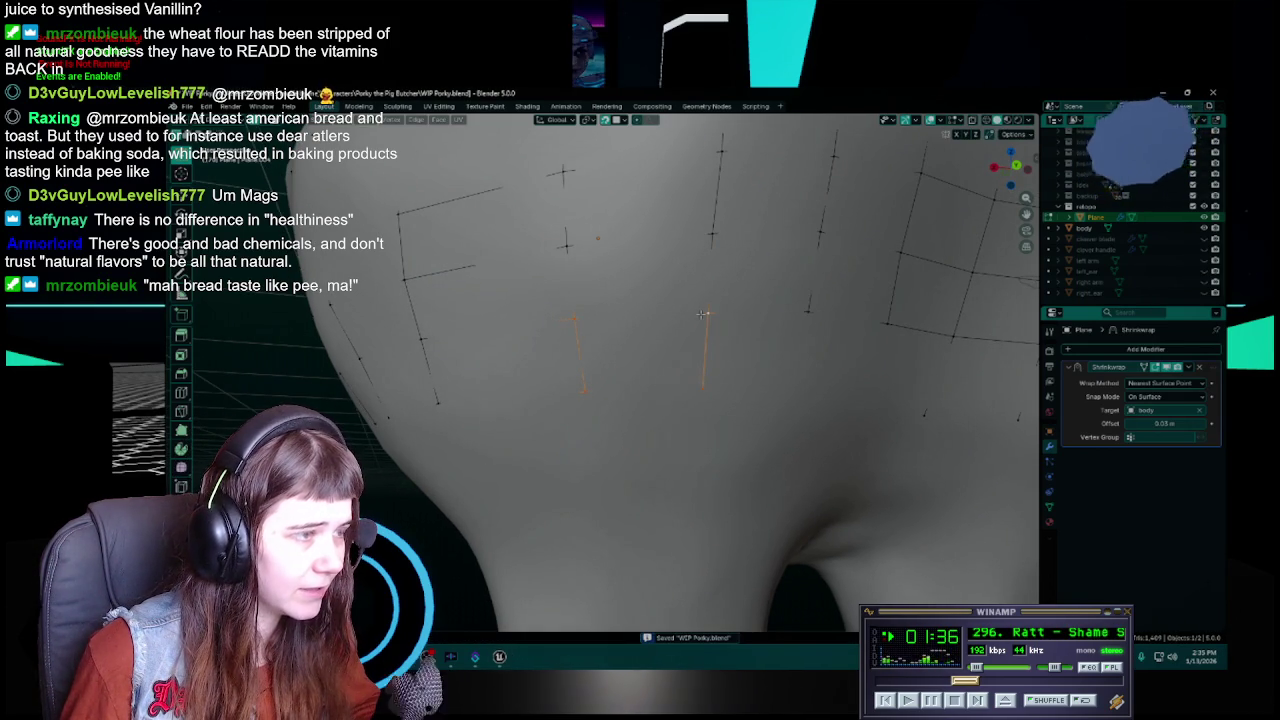
{"action": "mouse_move", "coordinate": [707, 310]}
{"action": "middle_mouse_down"}
{"action": "mouse_move", "coordinate": [718, 379]}
{"action": "mouse_move", "coordinate": [691, 385]}
{"action": "middle_mouse_up"}
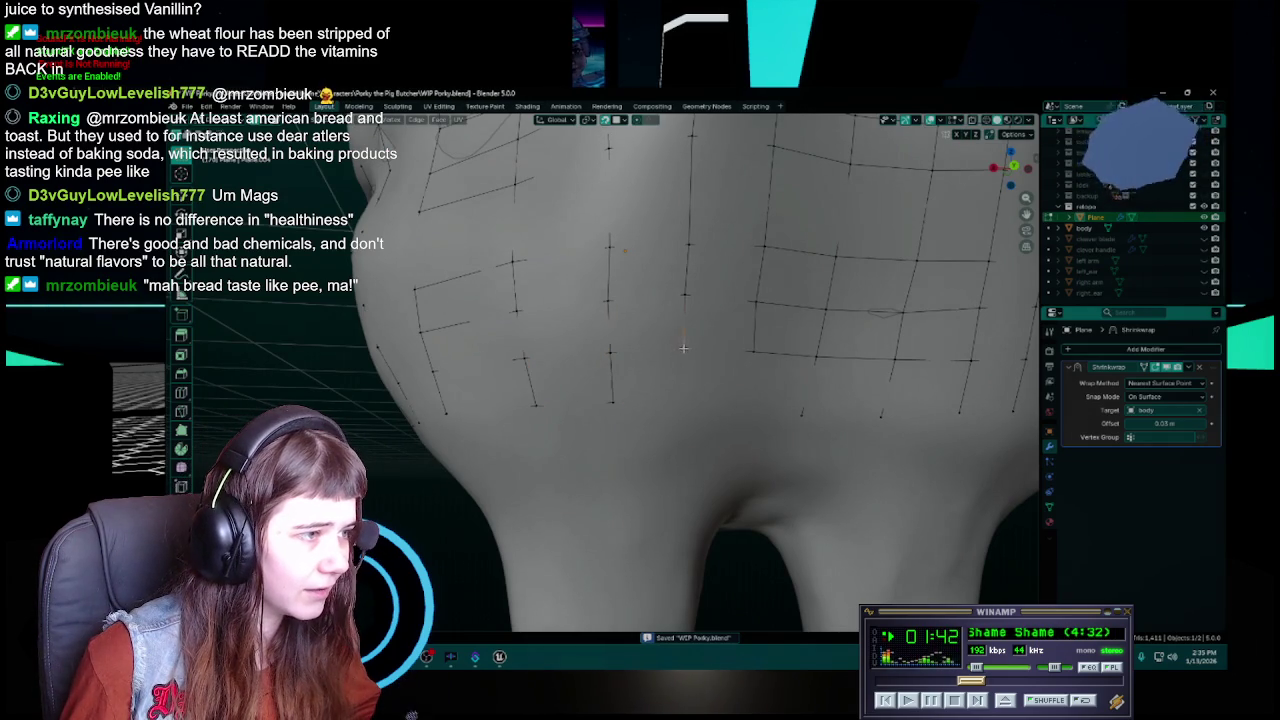
Reposition the selected lower-back edges and vertices, then fill a quad face between them
{"action": "key", "text": "g"}
{"action": "left_click", "coordinate": [681, 396]}
{"action": "key", "text": "ctrl+s"}
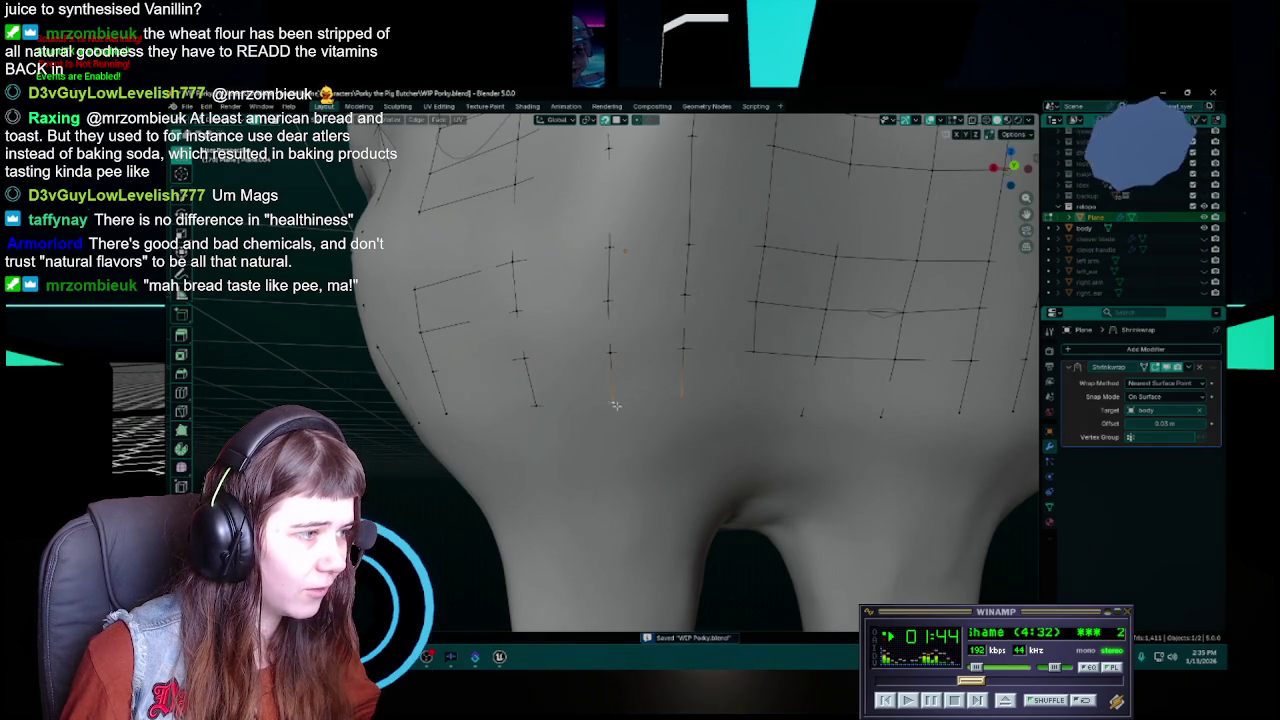
{"action": "left_click", "coordinate": [610, 352], "text": "shift"}
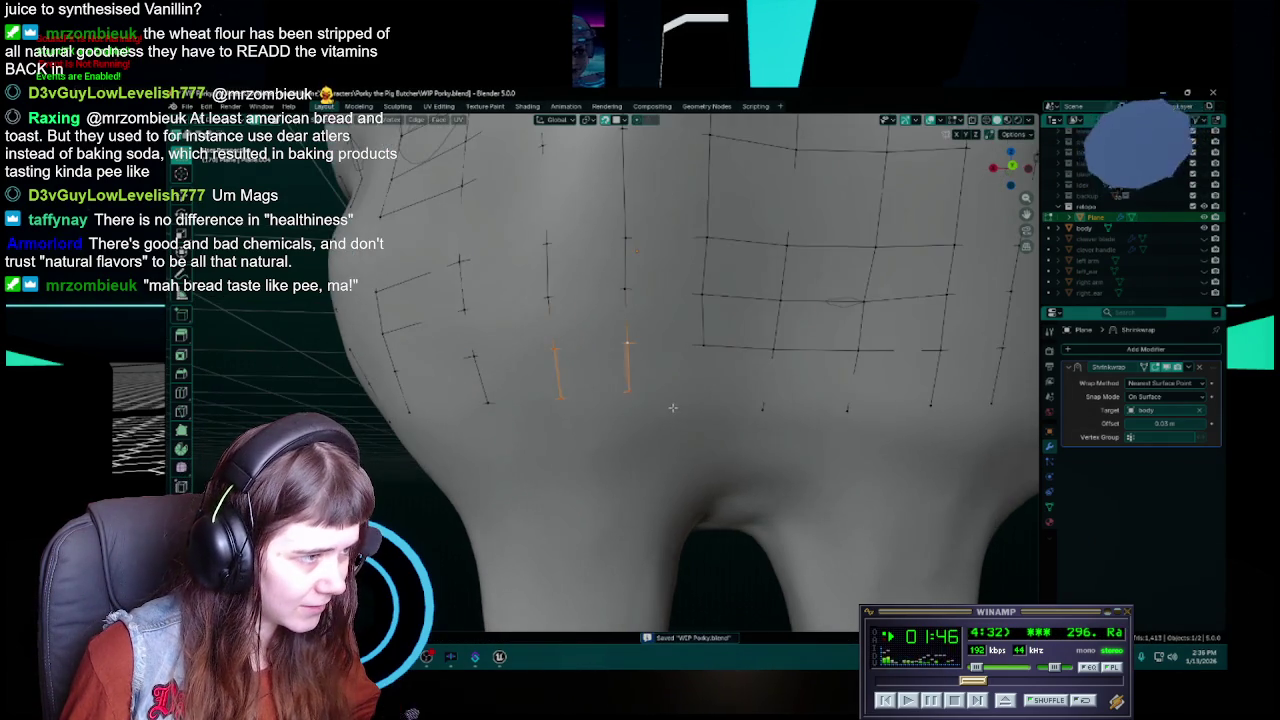
{"action": "middle_click_drag", "start_coordinate": [686, 394], "coordinate": [705, 346]}
{"action": "key", "text": "g"}
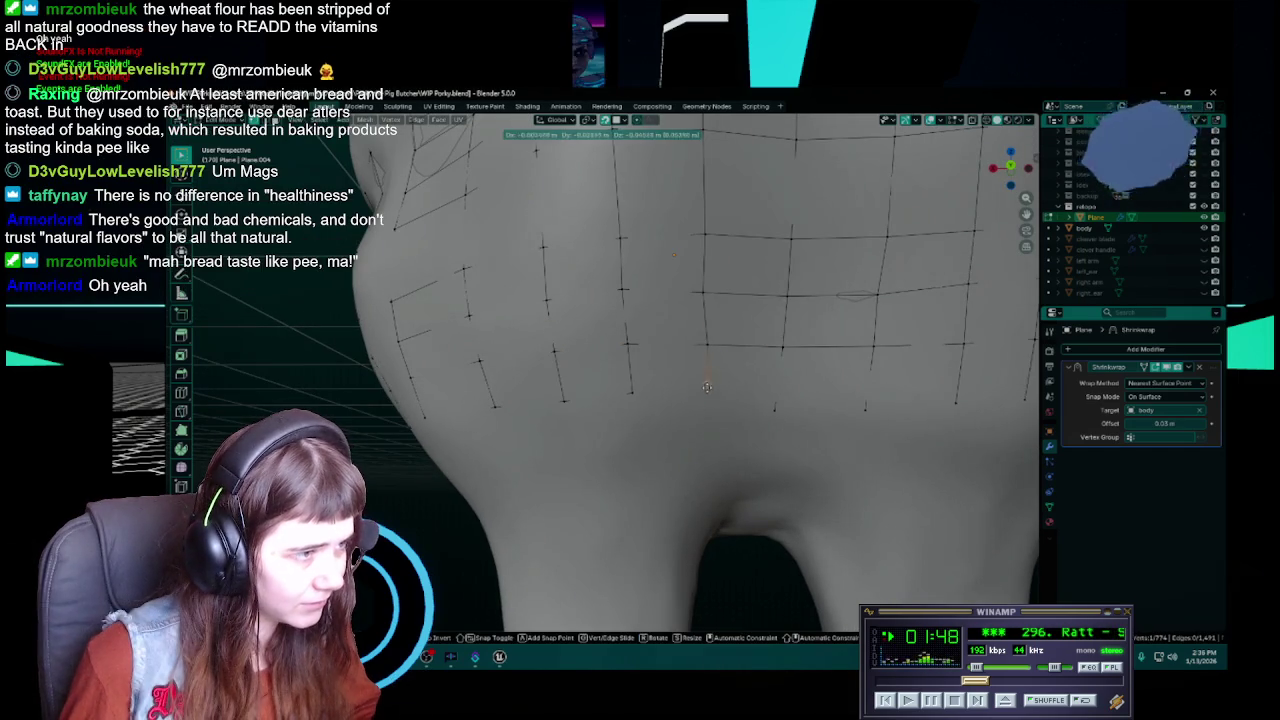
{"action": "left_click", "coordinate": [705, 397]}
{"action": "key", "text": "ctrl+s"}
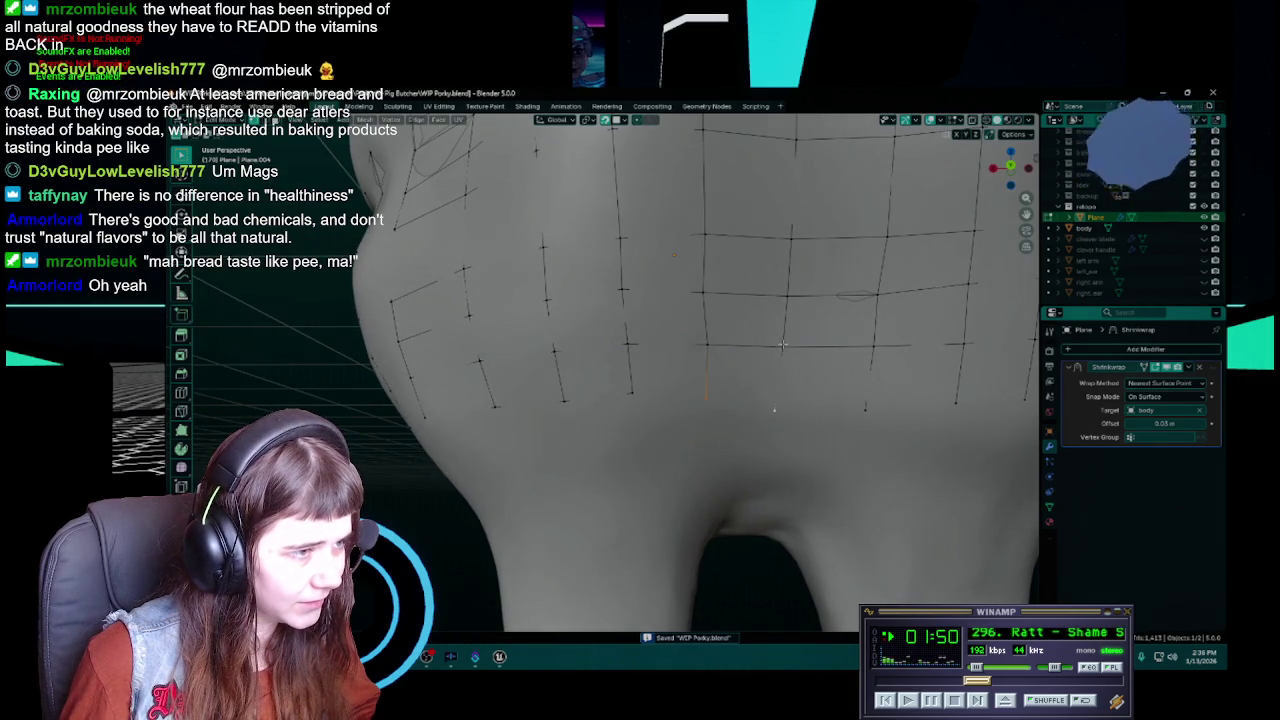
{"action": "key", "text": "f"}
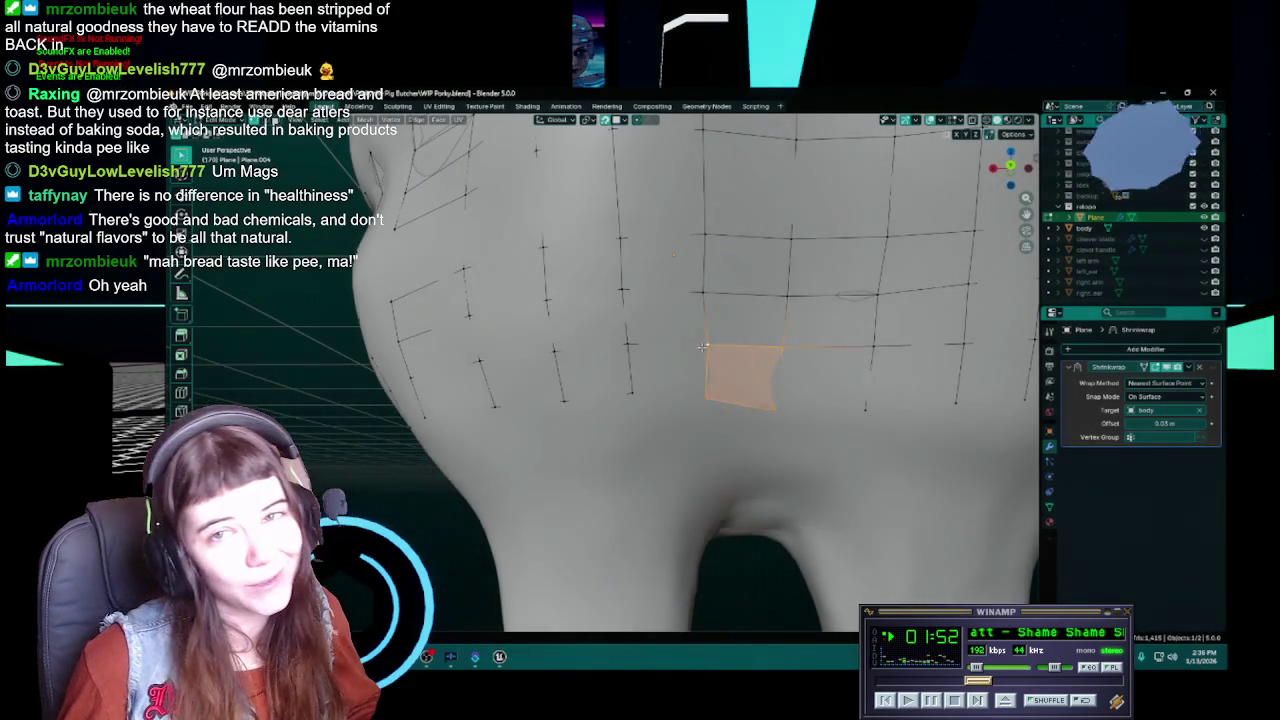
Select another grid vertex and fill a second face there
{"action": "left_click", "coordinate": [627, 343]}
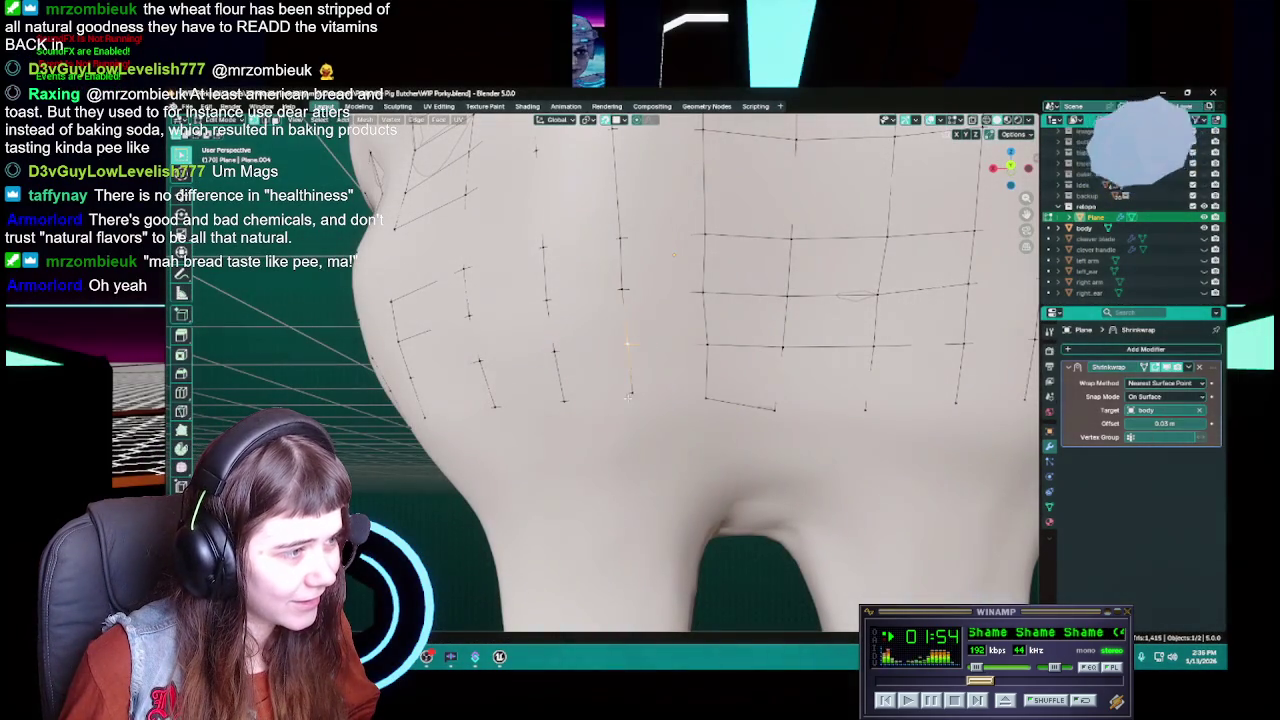
{"action": "middle_click_drag", "start_coordinate": [743, 374], "coordinate": [653, 338]}
{"action": "key", "text": "ctrl+s"}
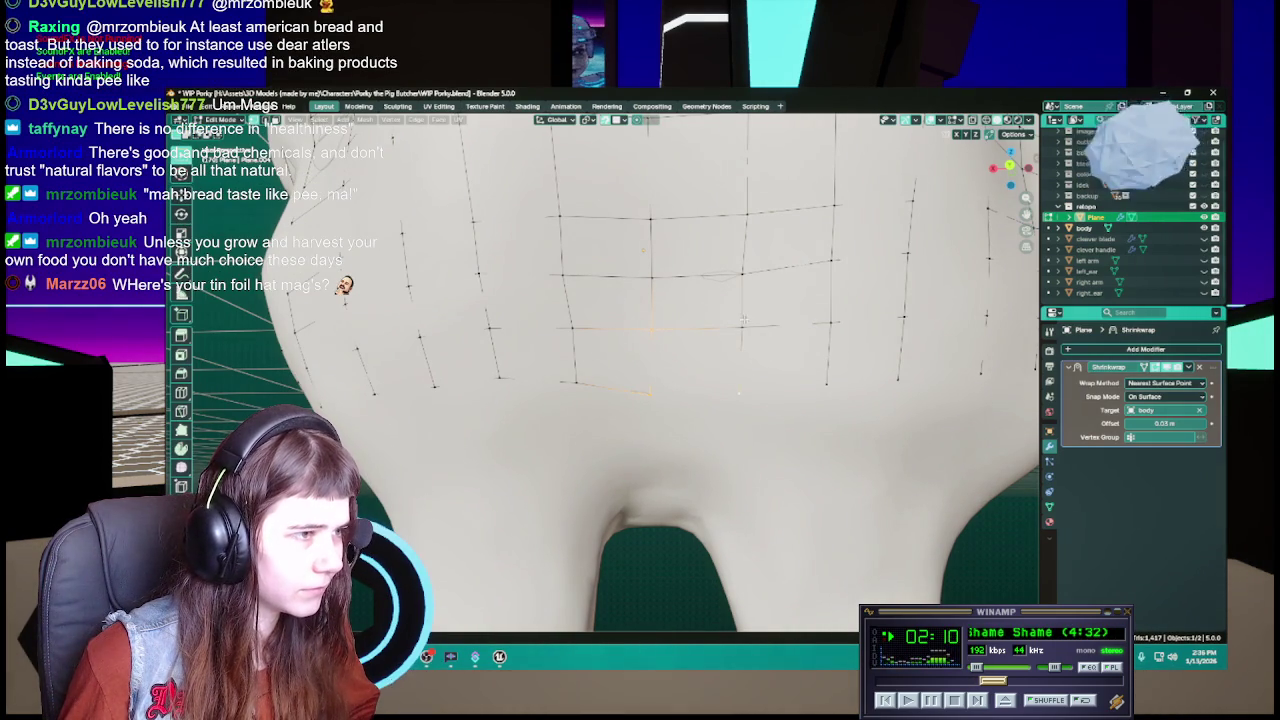
{"action": "key", "text": "f"}
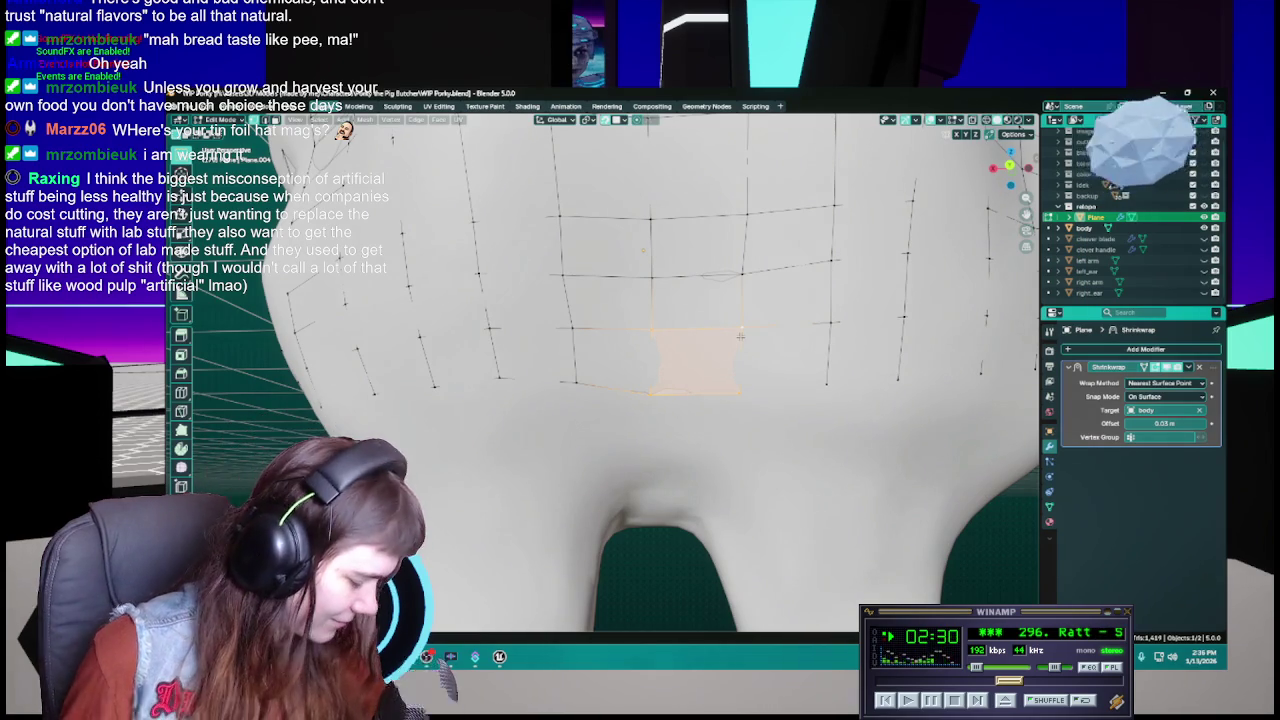
{"action": "key", "text": "ctrl+s"}
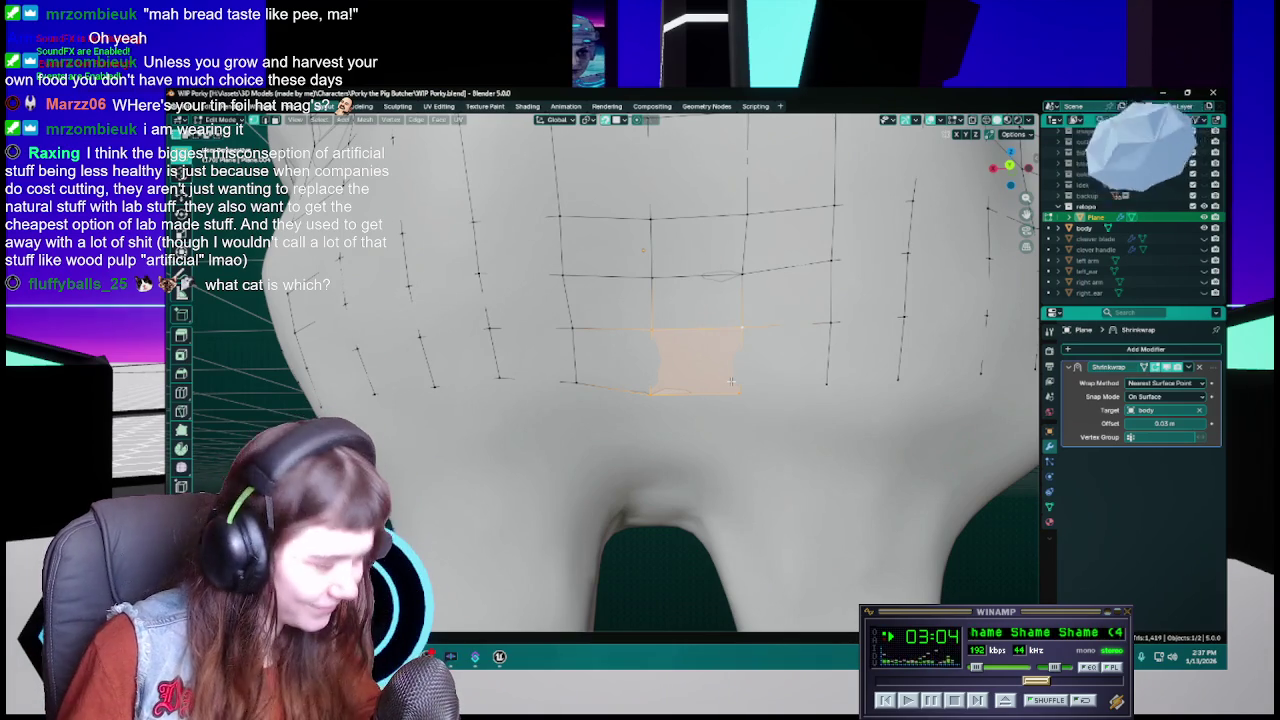
Save, then select a grid-edge vertex and the vertex below it on the lower back
{"action": "key", "text": "ctrl+s"}
{"action": "middle_click_drag", "start_coordinate": [723, 399], "coordinate": [700, 383]}
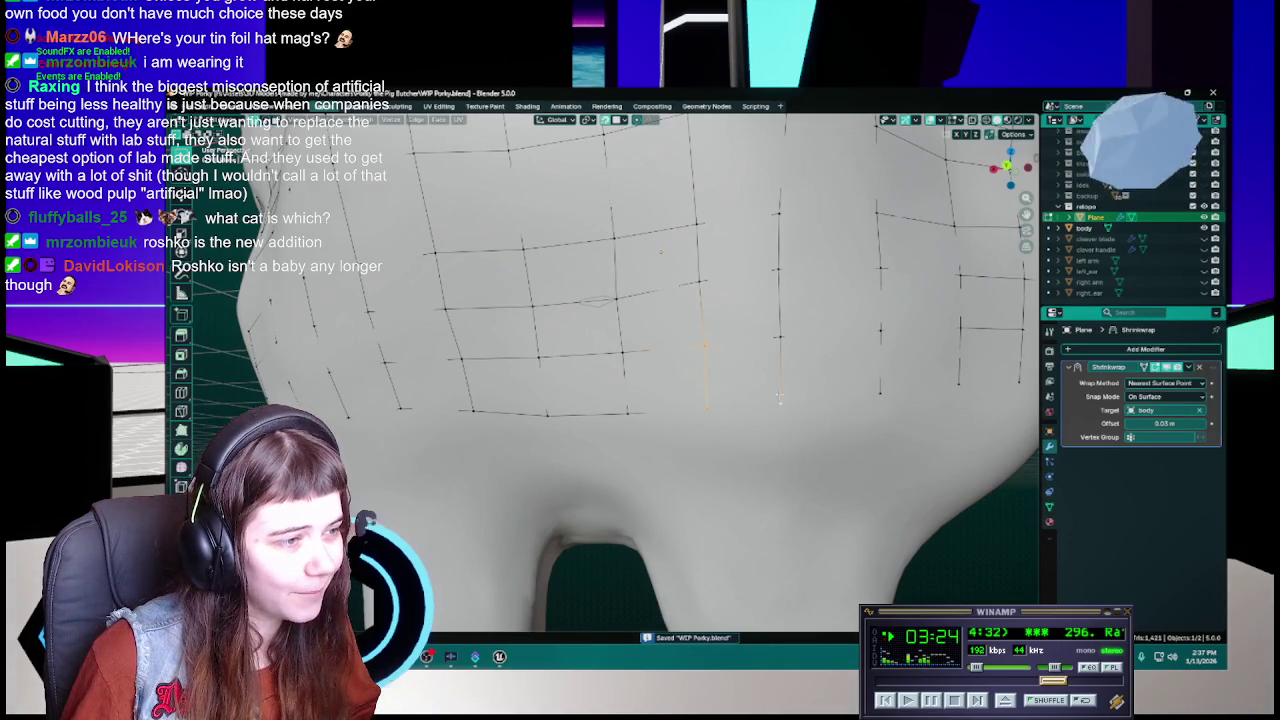
{"action": "middle_click_drag", "start_coordinate": [777, 384], "coordinate": [746, 389]}
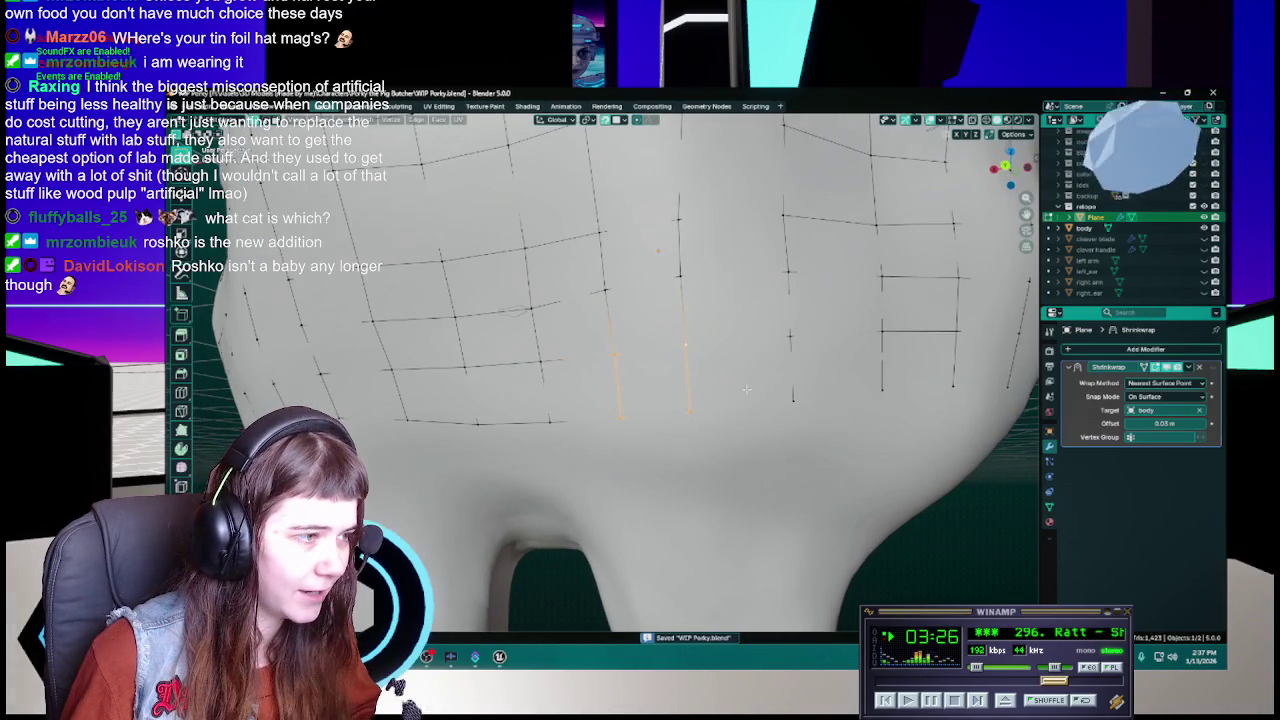
{"action": "left_click", "coordinate": [687, 347]}
{"action": "left_click", "coordinate": [690, 412], "text": "shift"}
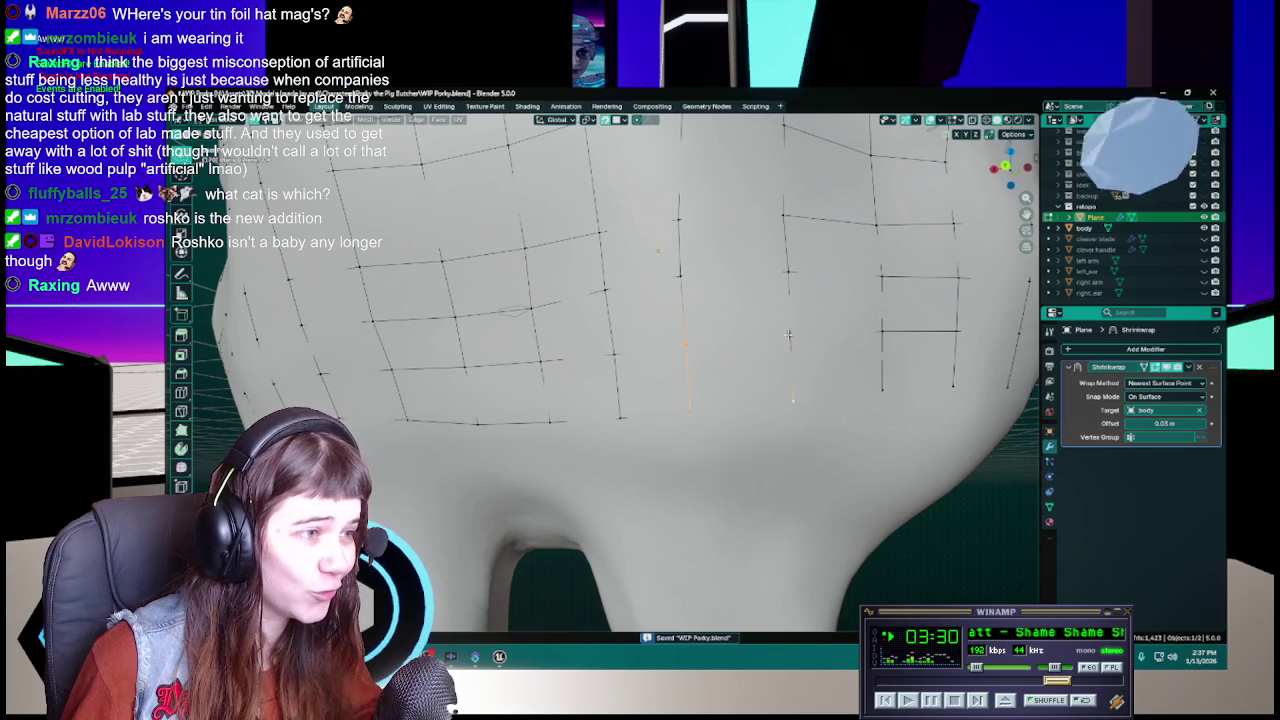
{"action": "middle_click_drag", "start_coordinate": [791, 400], "coordinate": [771, 390]}
{"action": "key", "text": "ctrl+s"}
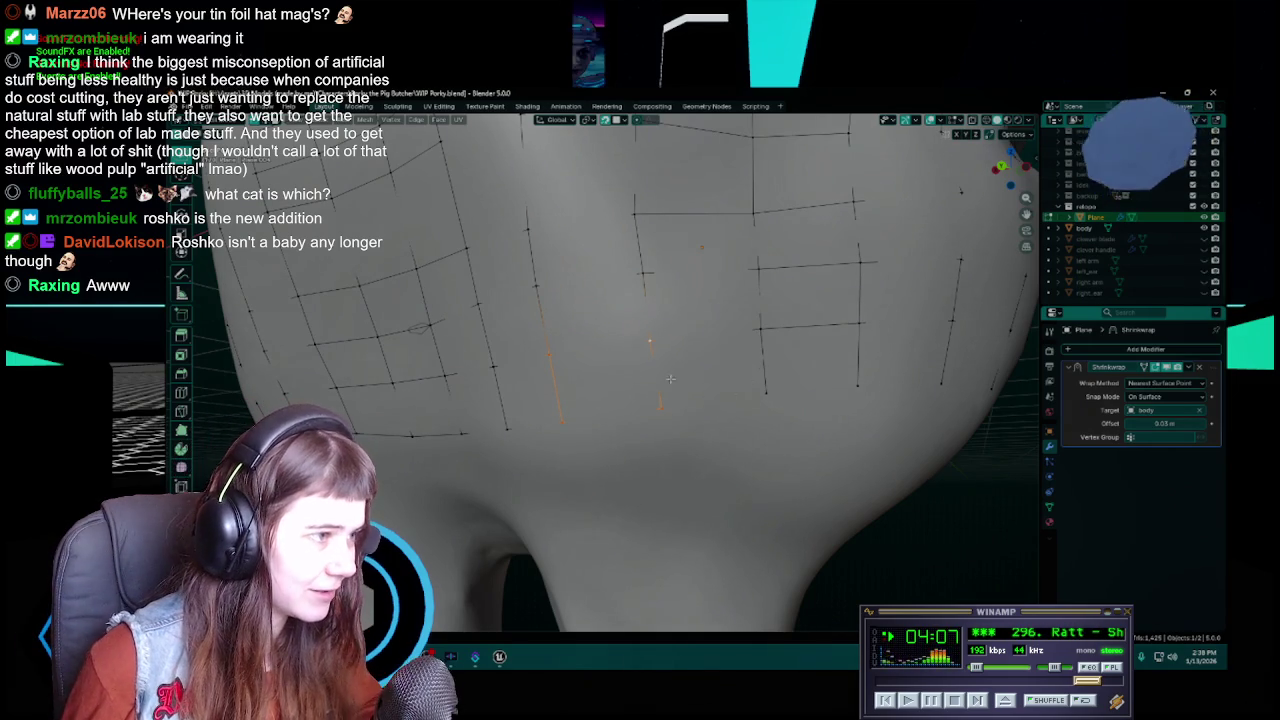
Select four corner vertices on the lower back and fill them with a quad face
{"action": "left_click", "coordinate": [648, 345]}
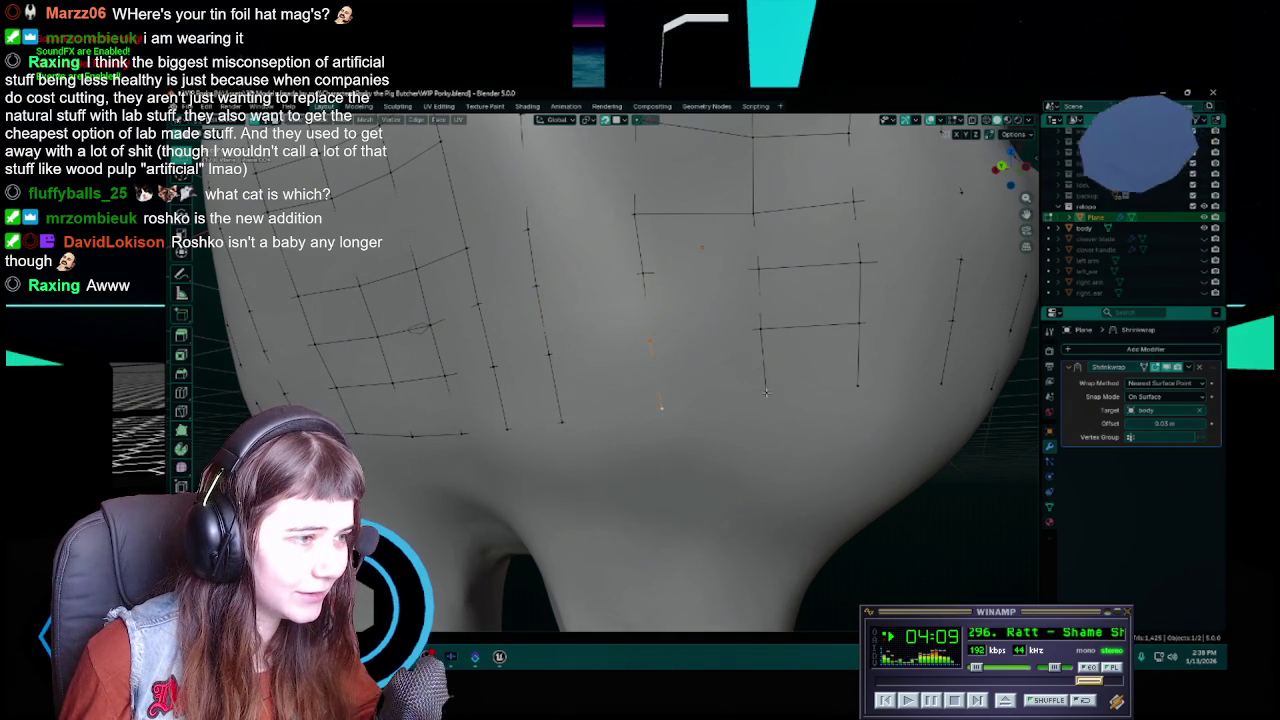
{"action": "middle_click_drag", "start_coordinate": [765, 373], "coordinate": [764, 370]}
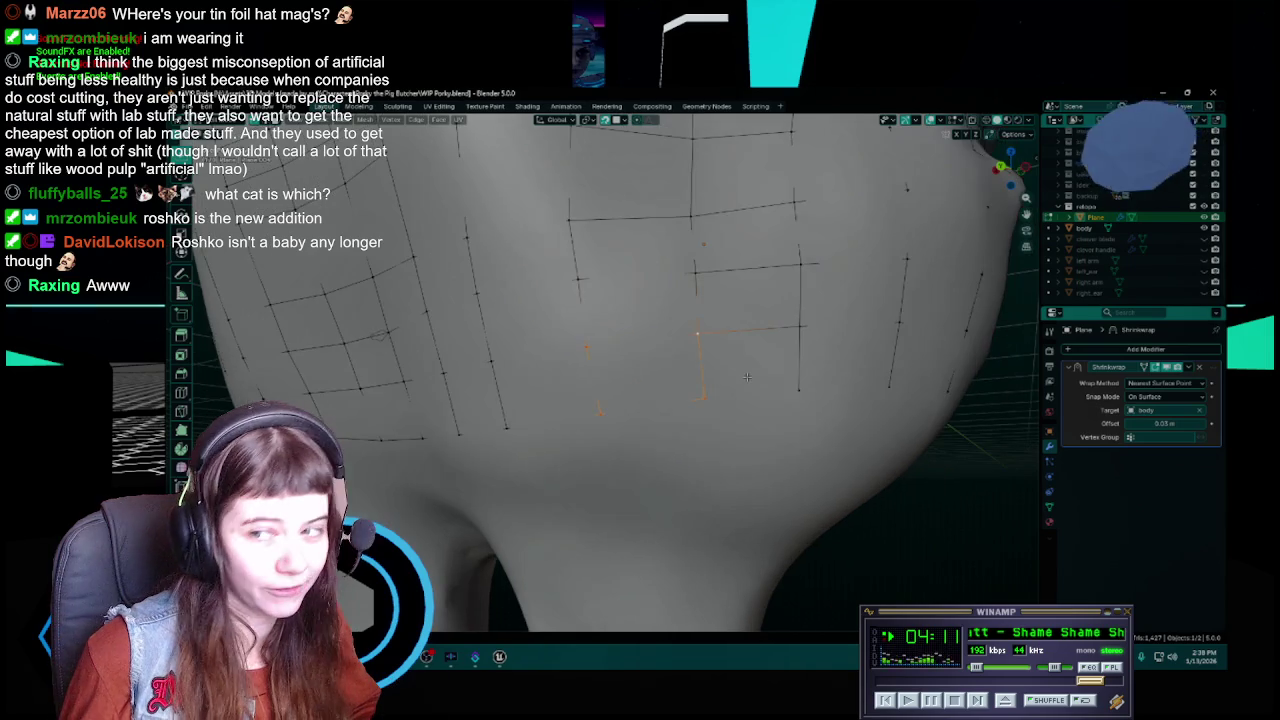
{"action": "key", "text": "ctrl+s"}
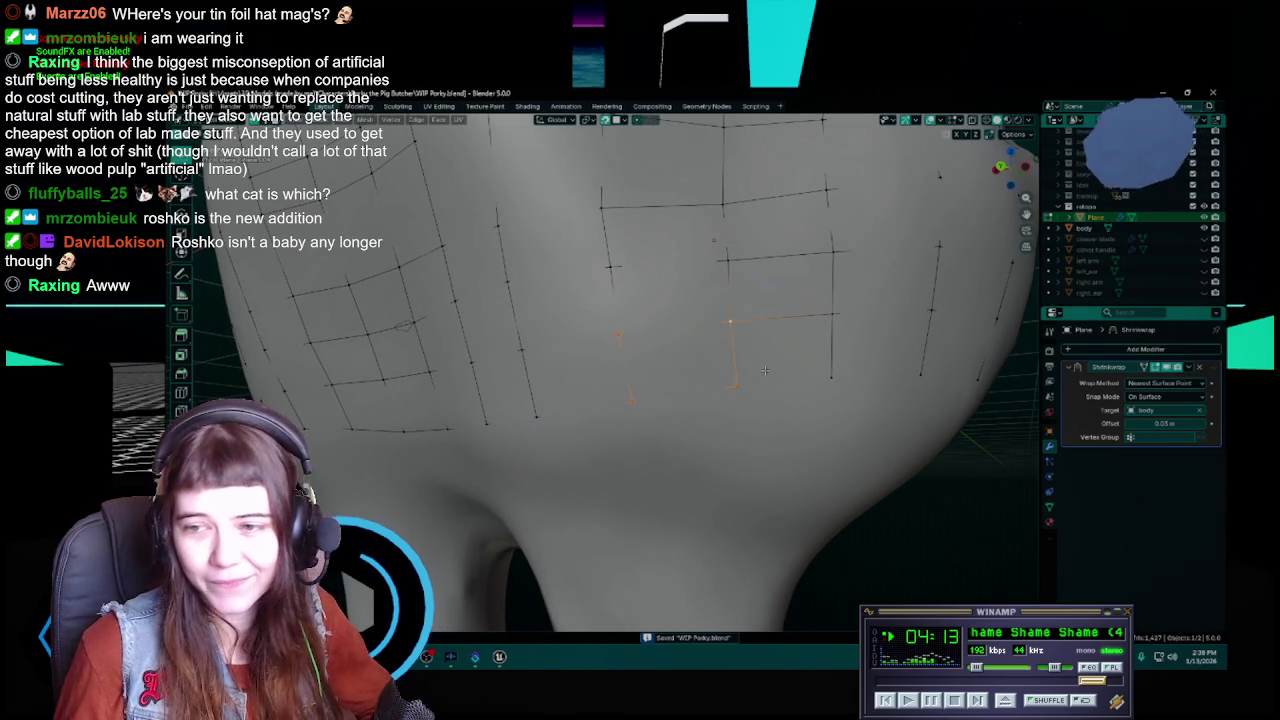
{"action": "left_click", "coordinate": [738, 325]}
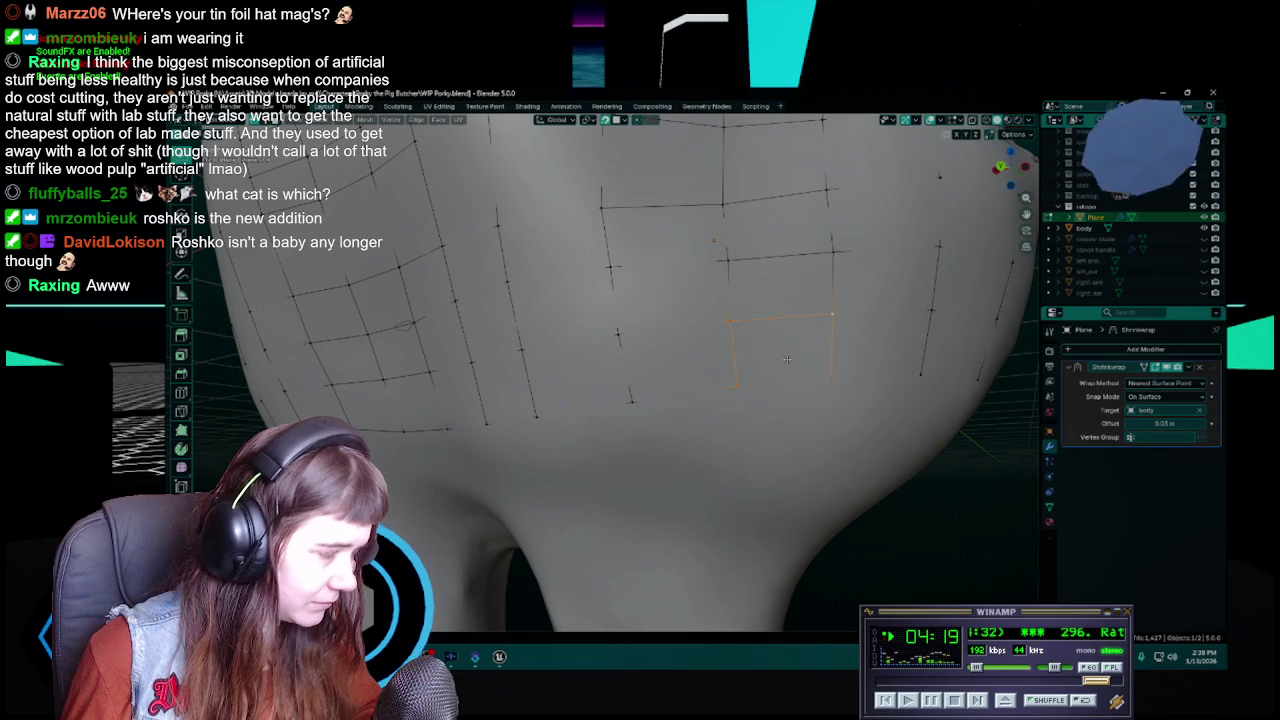
{"action": "middle_click_drag", "start_coordinate": [784, 363], "coordinate": [801, 356]}
{"action": "key", "text": "ctrl+s"}
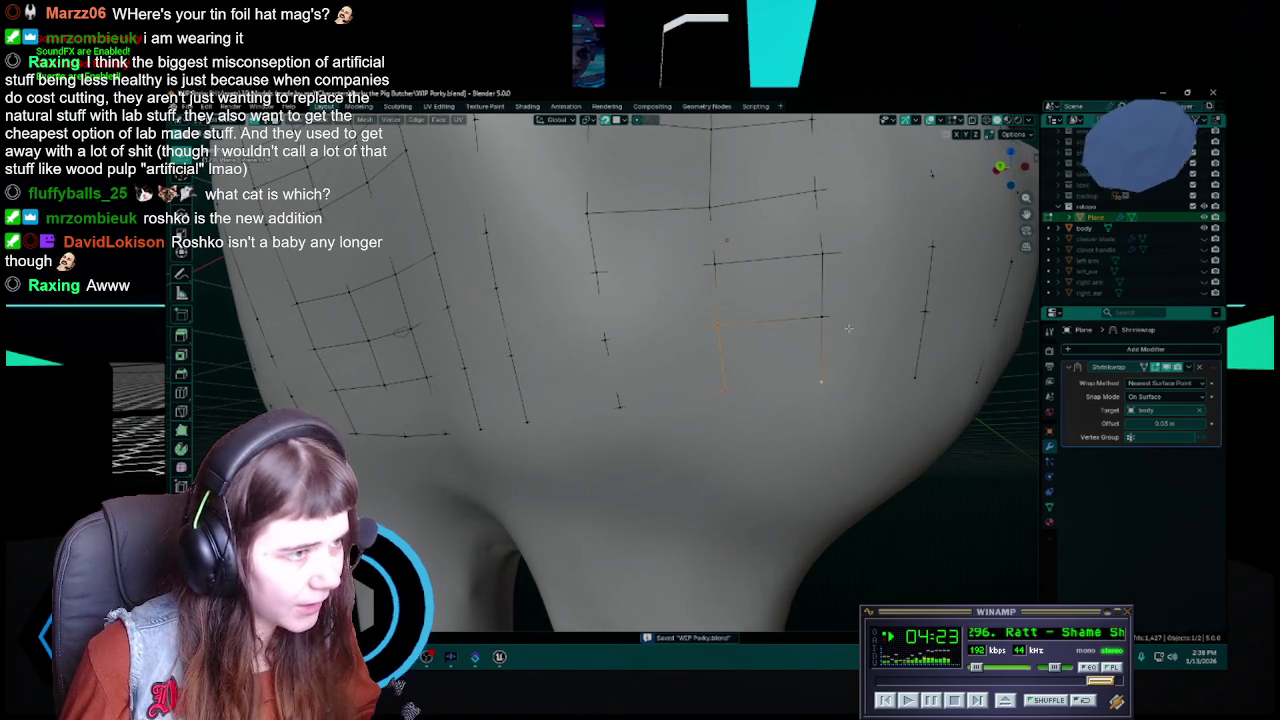
{"action": "left_click", "coordinate": [821, 317], "text": "shift"}
{"action": "key", "text": "f"}
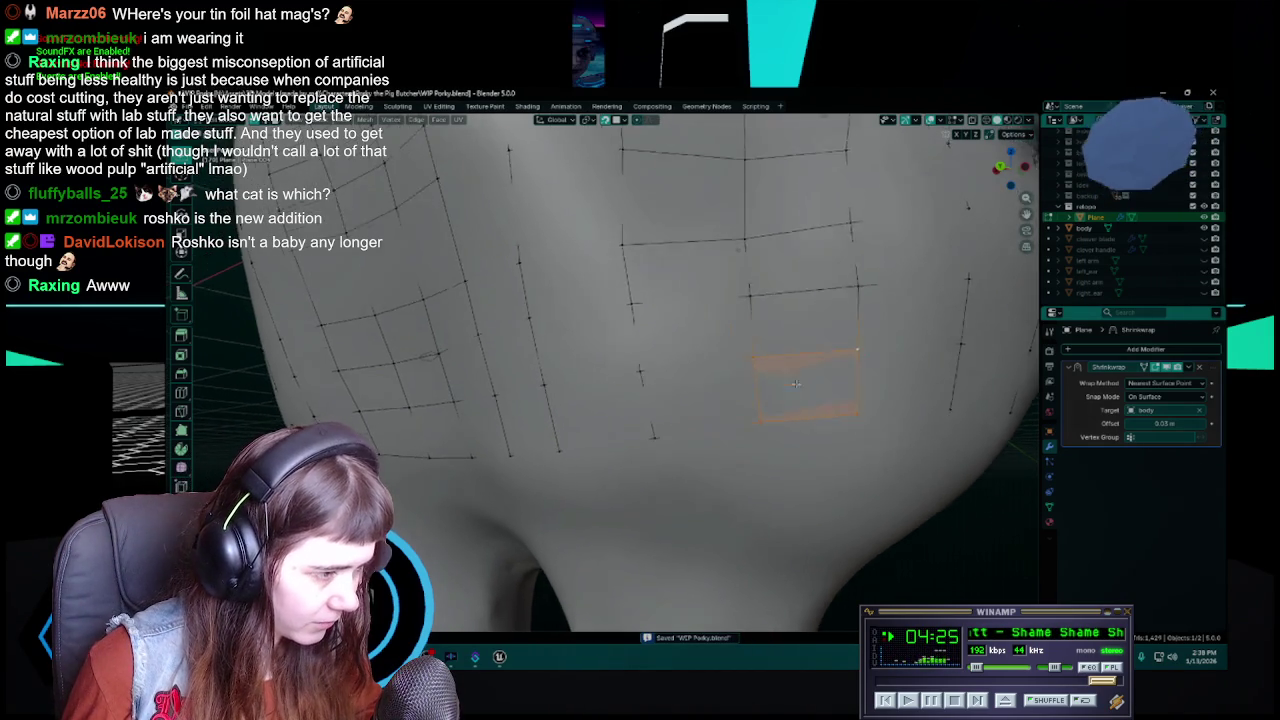
{"action": "middle_click_drag", "start_coordinate": [784, 372], "coordinate": [741, 361]}
Undo the quad fill and select a vertex on a vertical edge instead
{"action": "key", "text": "ctrl+z"}
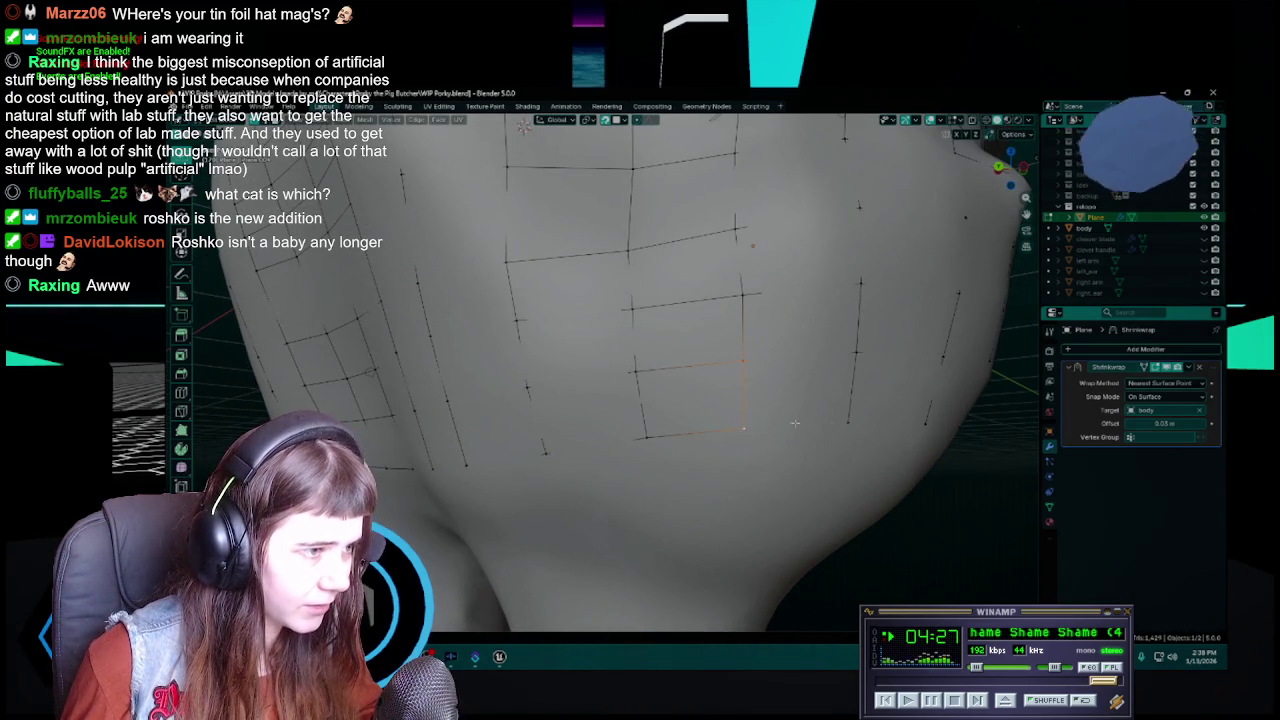
{"action": "left_click", "coordinate": [848, 420], "text": "shift"}
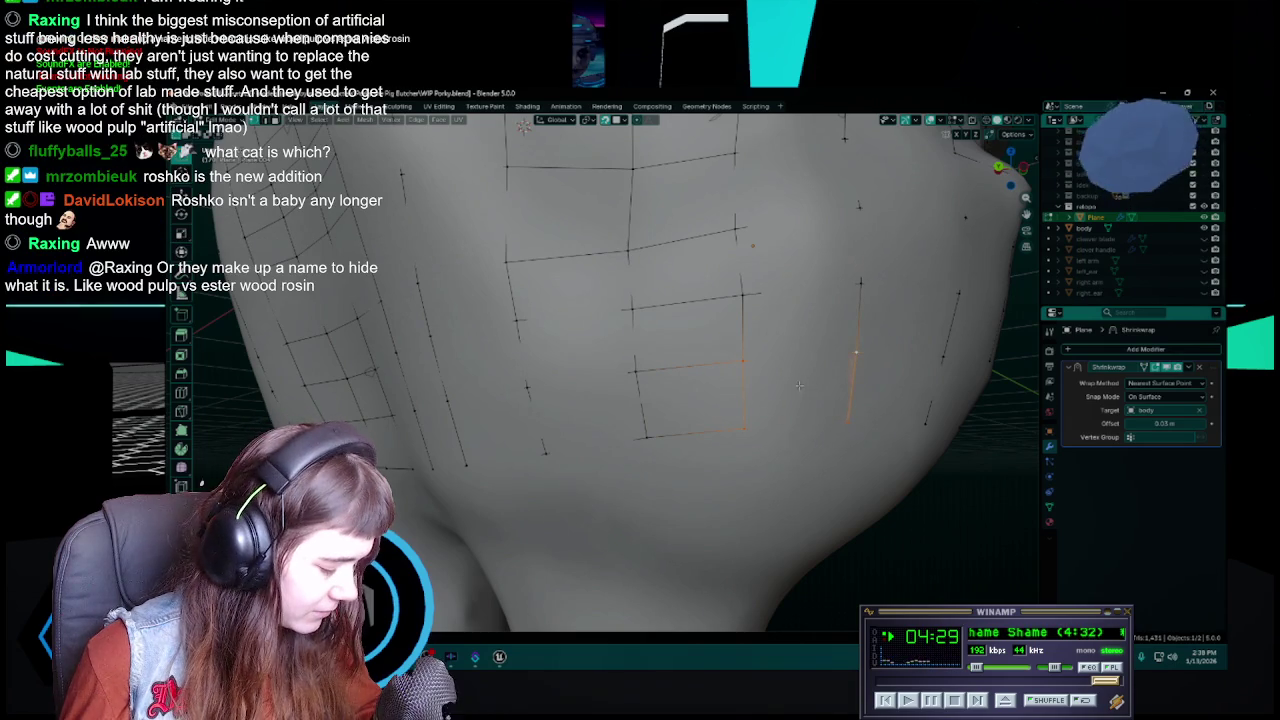
{"action": "mouse_move", "coordinate": [848, 420]}
{"action": "middle_mouse_down"}
{"action": "mouse_move", "coordinate": [845, 392]}
{"action": "mouse_move", "coordinate": [689, 396]}
{"action": "middle_mouse_up"}
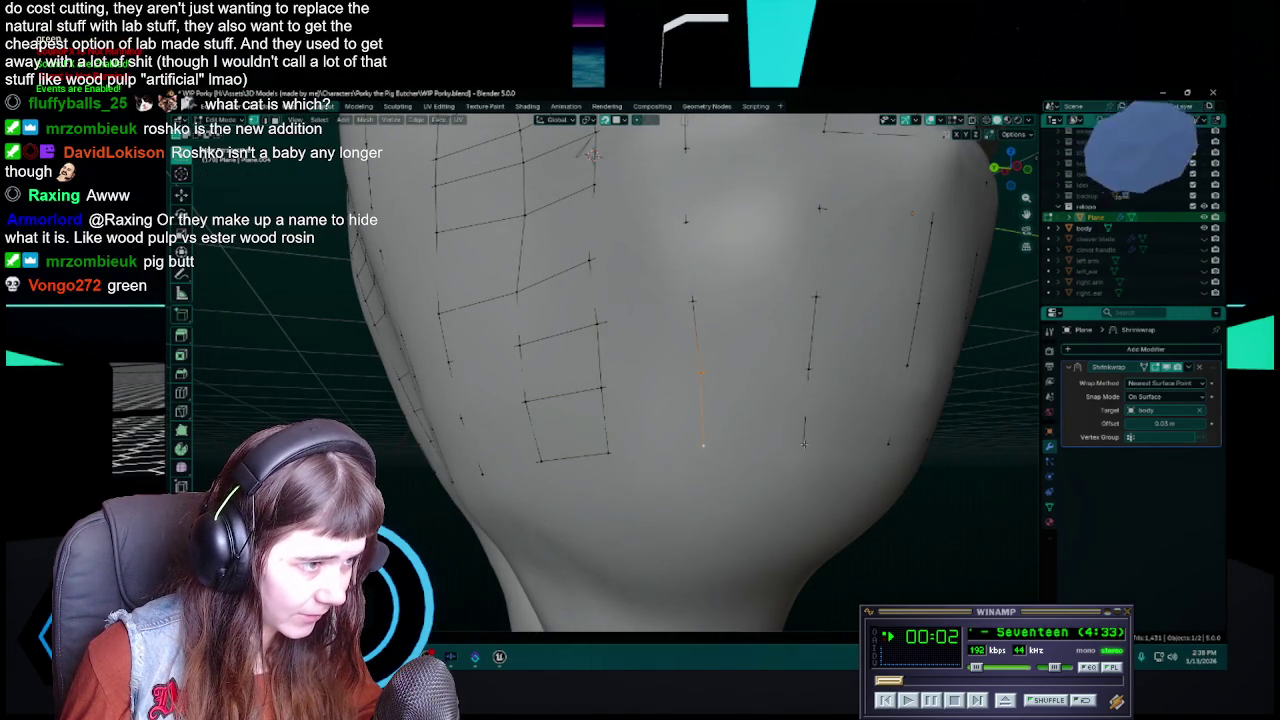
Add a second vertical edge and its lower vertex to the selection, saving WIP Porky.blend
{"action": "left_click", "coordinate": [809, 373], "text": "shift"}
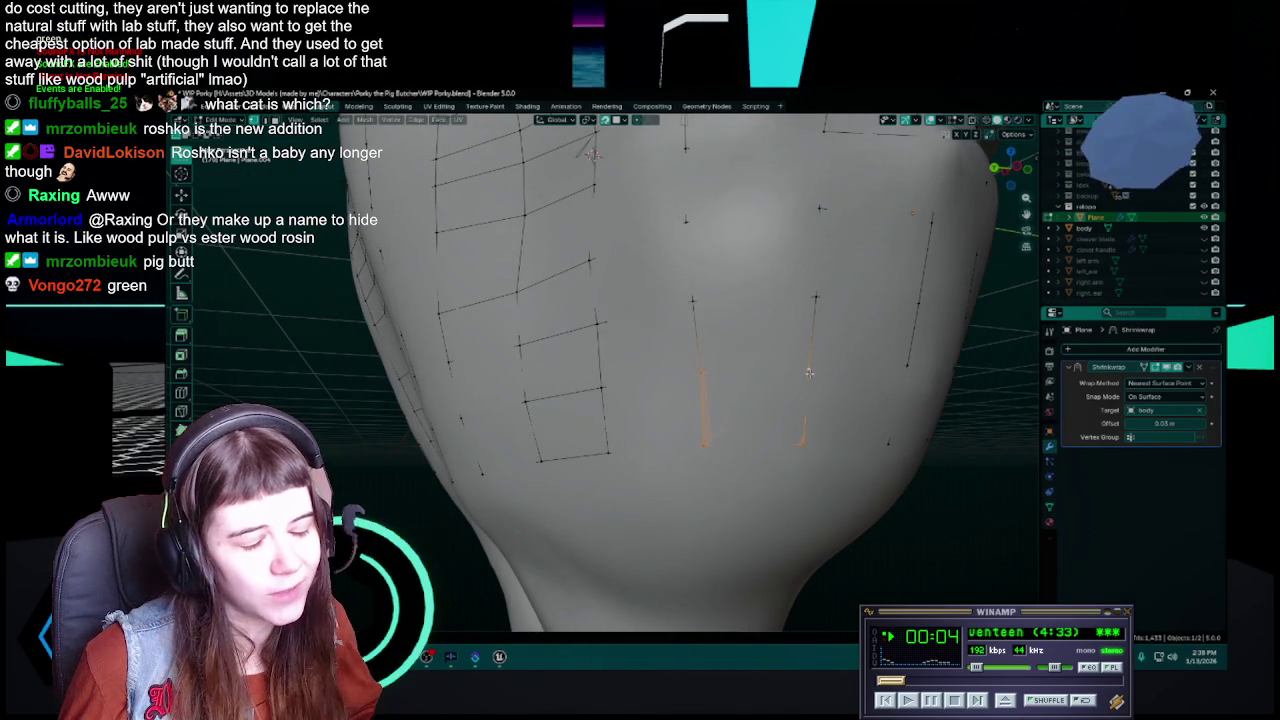
{"action": "key", "text": "ctrl+s"}
{"action": "mouse_move", "coordinate": [809, 373]}
{"action": "middle_mouse_down"}
{"action": "mouse_move", "coordinate": [728, 385]}
{"action": "mouse_move", "coordinate": [737, 420]}
{"action": "middle_mouse_up"}
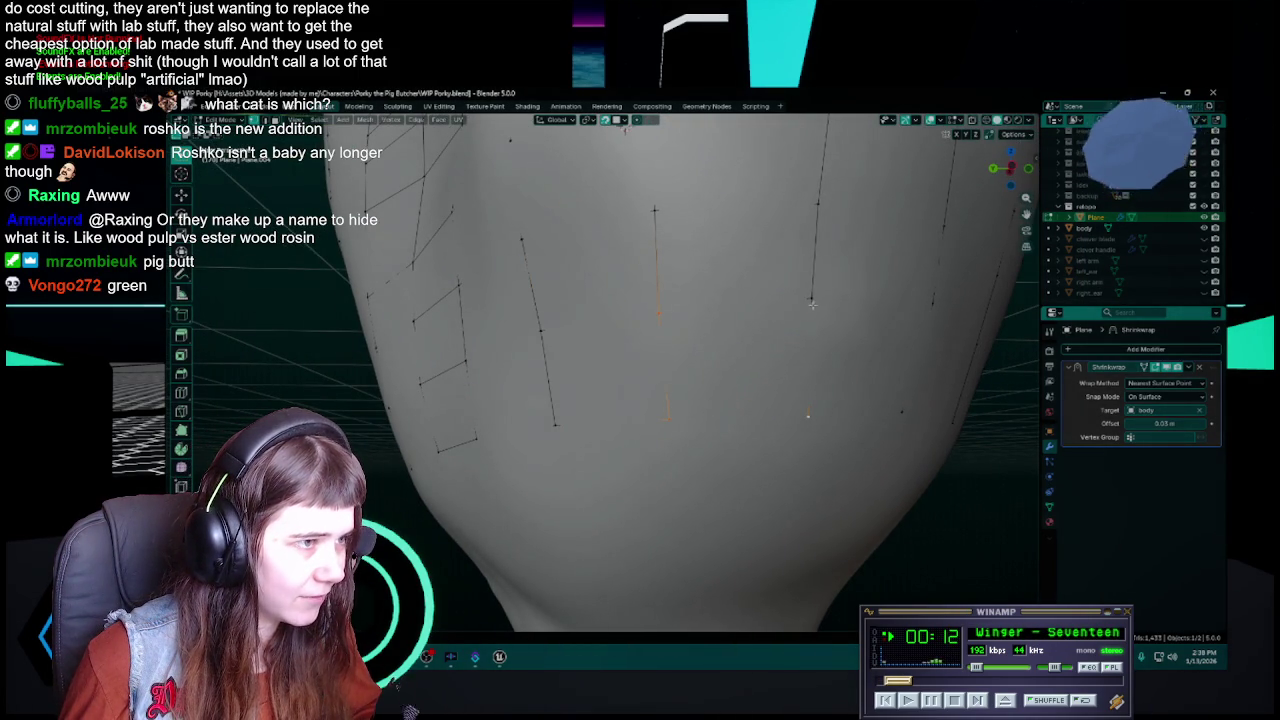
{"action": "middle_click_drag", "start_coordinate": [812, 302], "coordinate": [807, 299]}
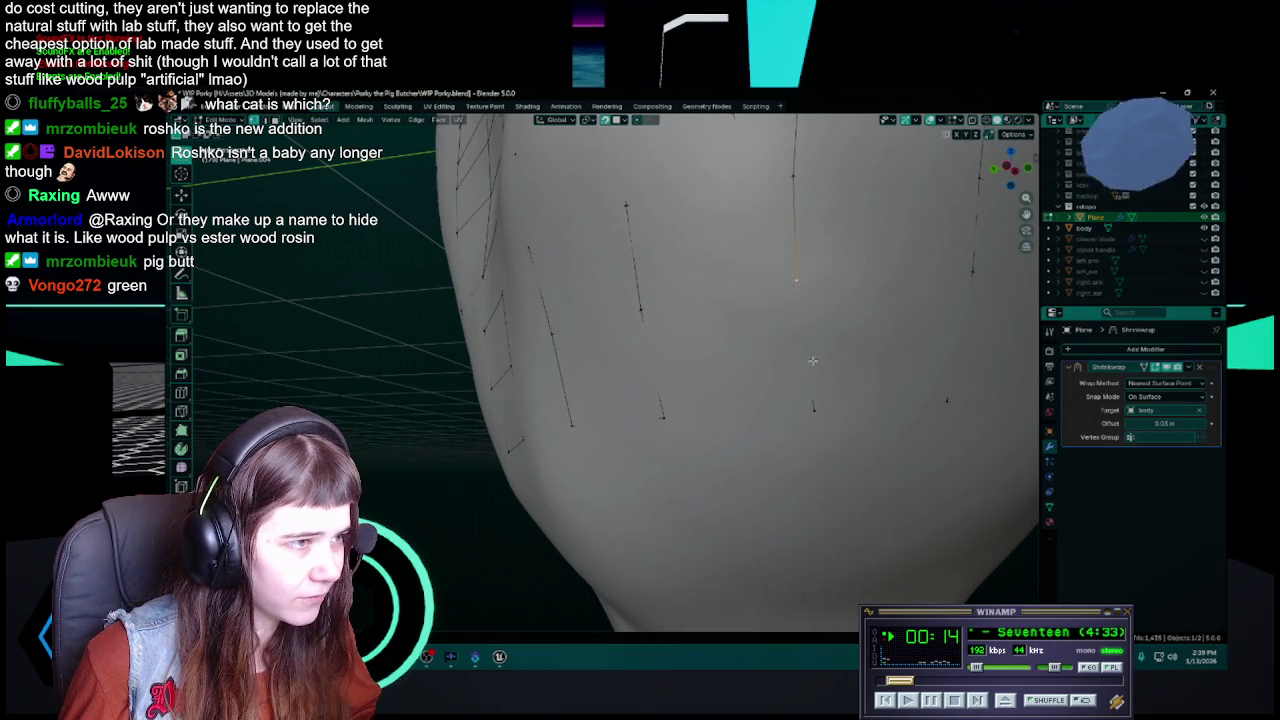
{"action": "middle_click_drag", "start_coordinate": [812, 412], "coordinate": [830, 428]}
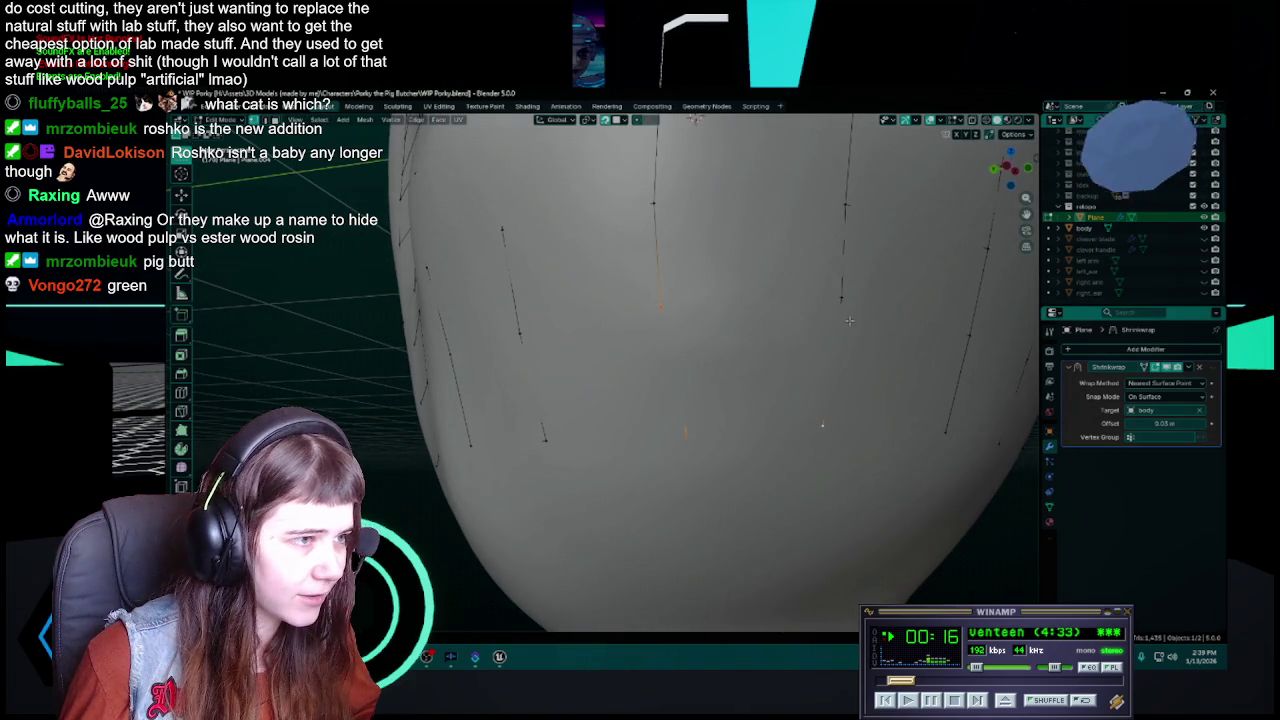
{"action": "middle_click_drag", "start_coordinate": [824, 421], "coordinate": [737, 413]}
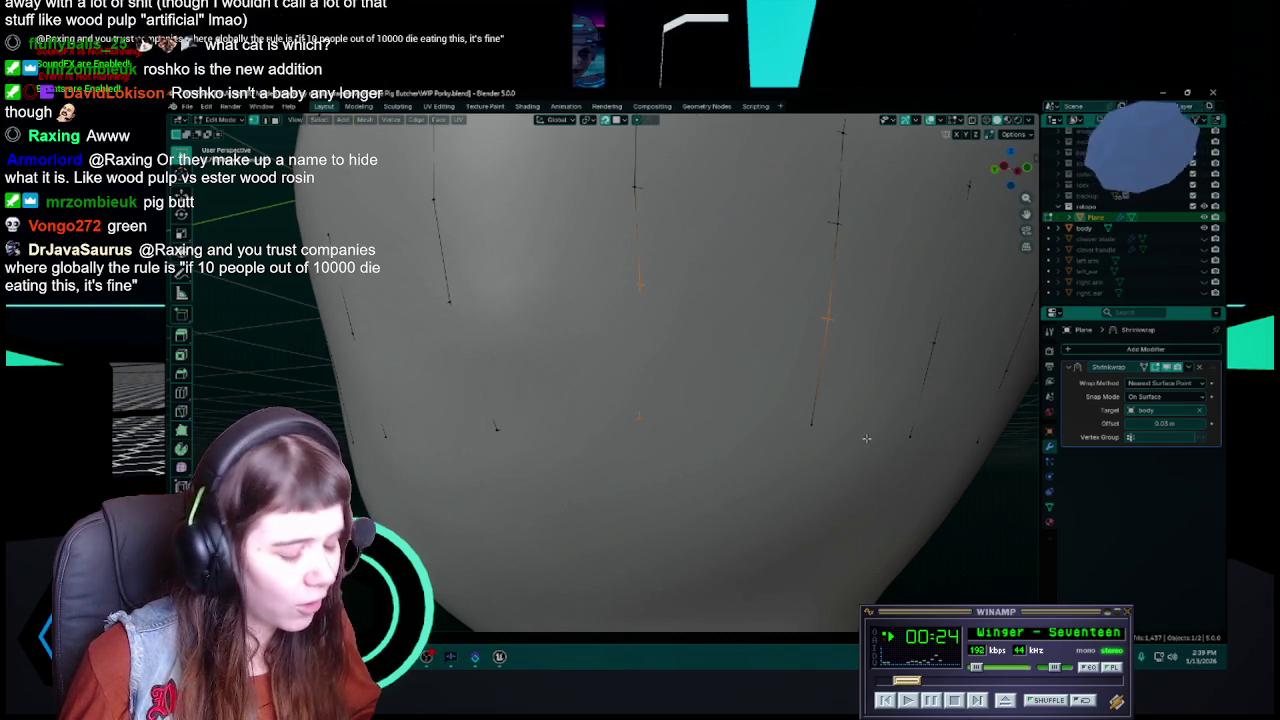
{"action": "left_click", "coordinate": [847, 428], "text": "shift"}
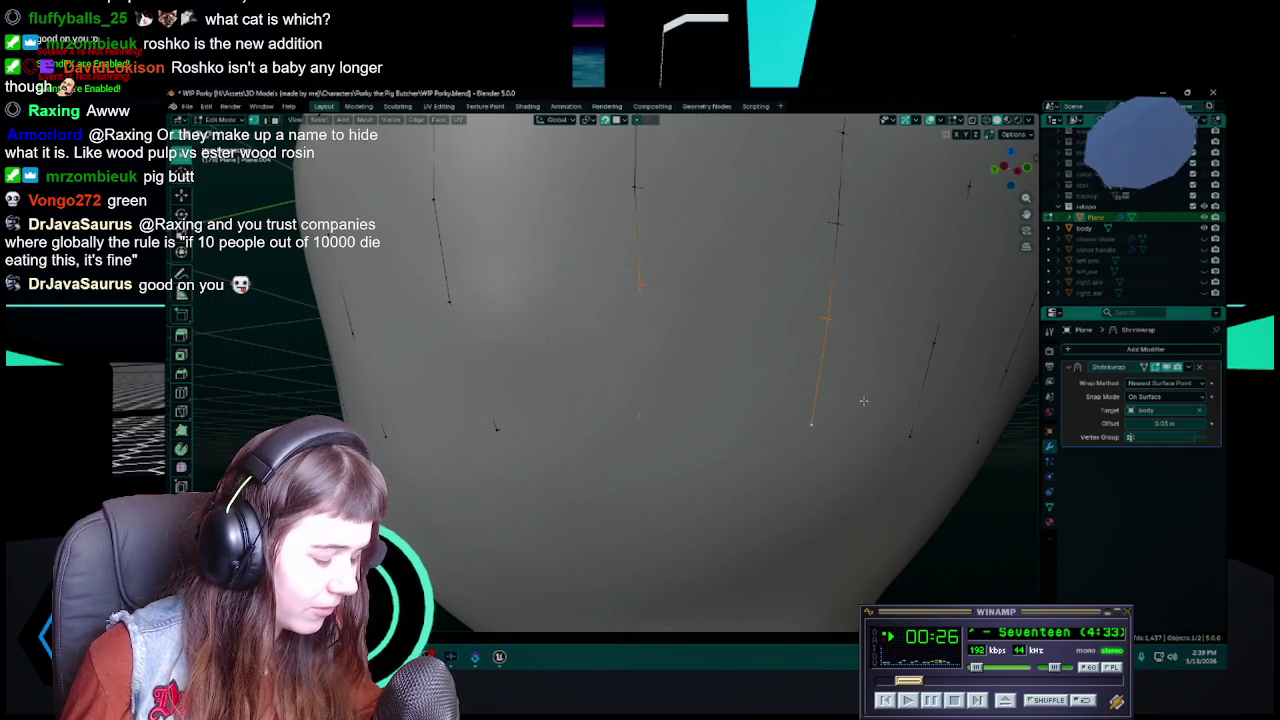
{"action": "mouse_move", "coordinate": [863, 400]}
{"action": "middle_mouse_down"}
{"action": "mouse_move", "coordinate": [704, 406]}
{"action": "mouse_move", "coordinate": [640, 350]}
{"action": "middle_mouse_up"}
{"action": "key", "text": "ctrl+s"}
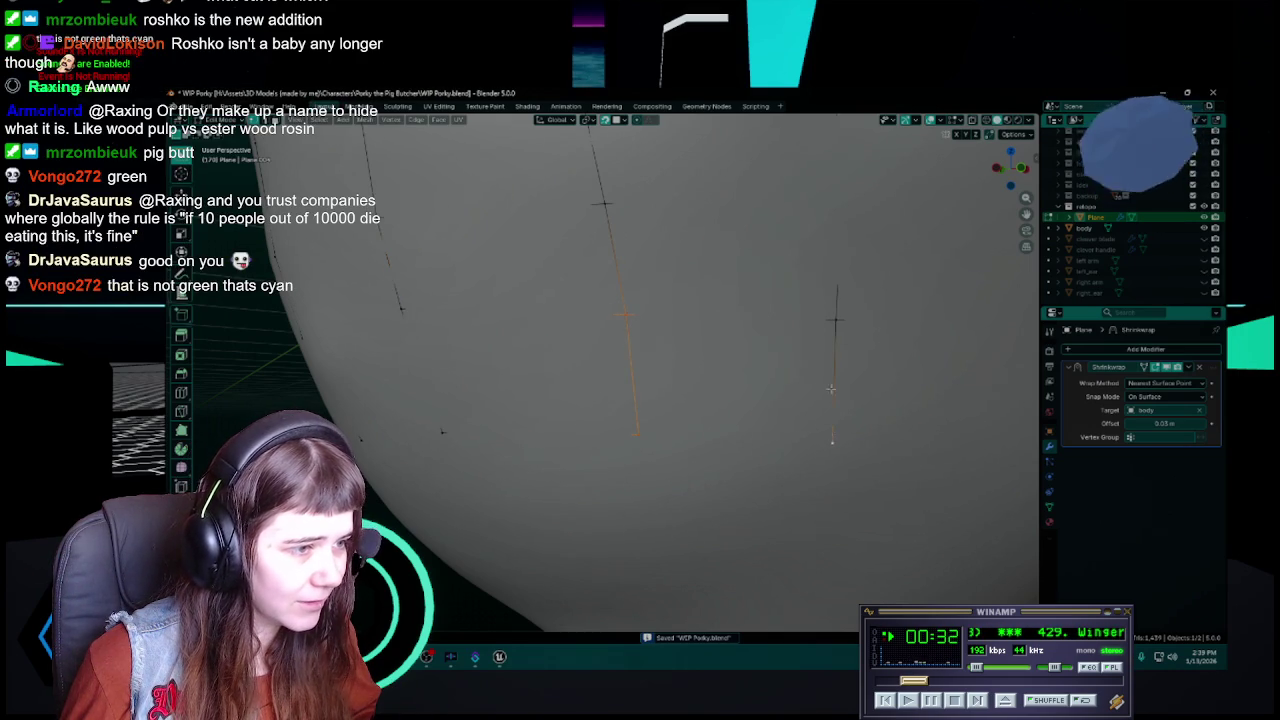
Add the edge's lower vertex and a nearby edge segment to the selection, then save
{"action": "mouse_move", "coordinate": [835, 322]}
{"action": "middle_mouse_down"}
{"action": "mouse_move", "coordinate": [779, 399]}
{"action": "mouse_move", "coordinate": [706, 395]}
{"action": "mouse_move", "coordinate": [630, 336]}
{"action": "middle_mouse_up"}
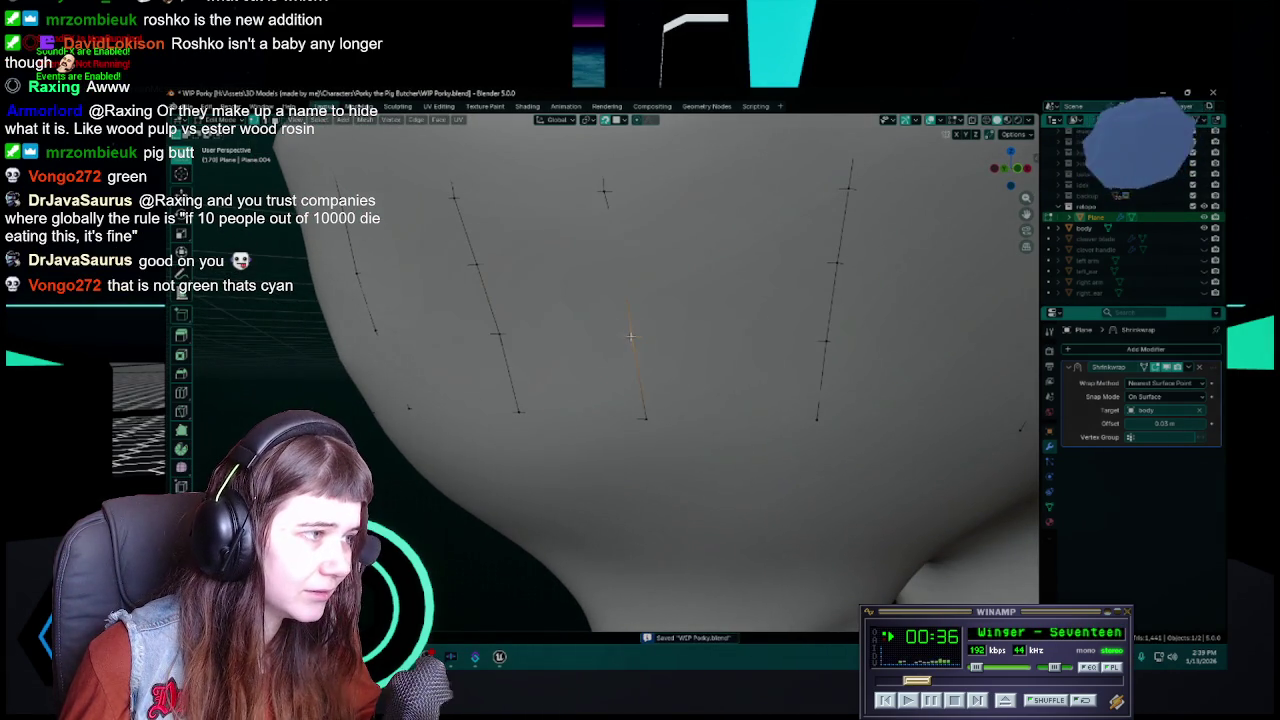
{"action": "left_click", "coordinate": [644, 428], "text": "shift"}
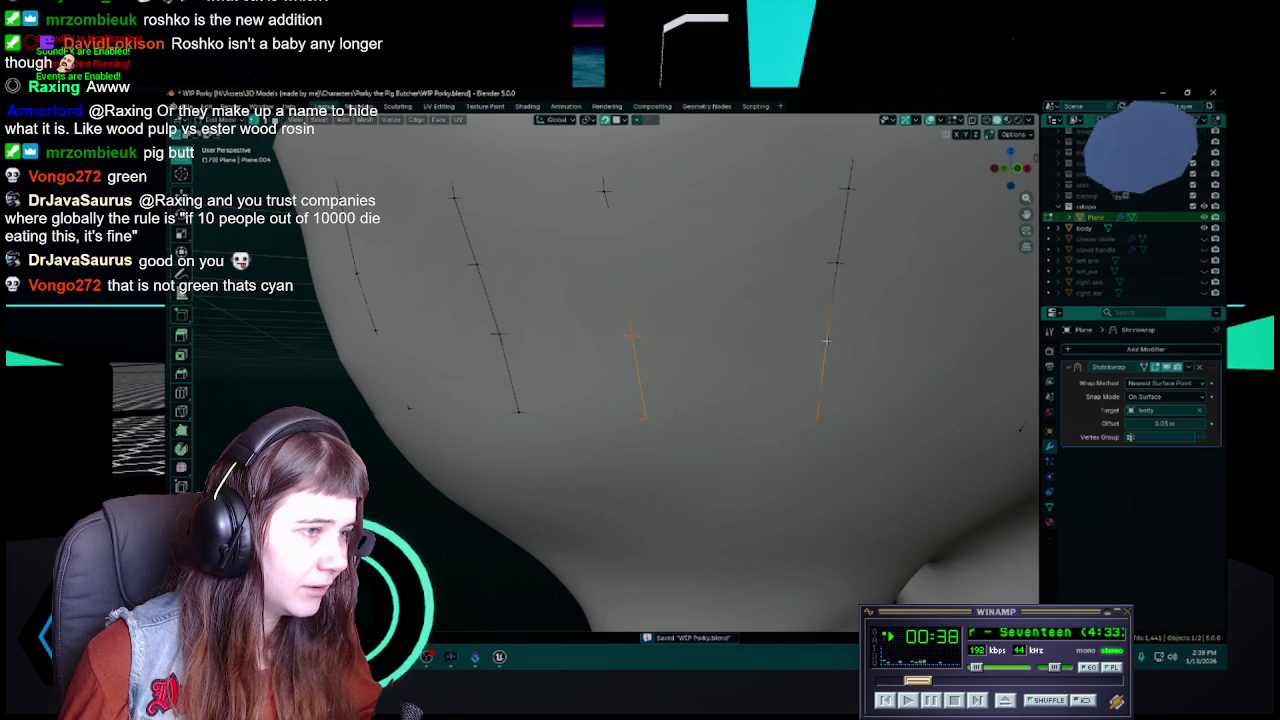
{"action": "middle_click_drag", "start_coordinate": [826, 341], "coordinate": [722, 375]}
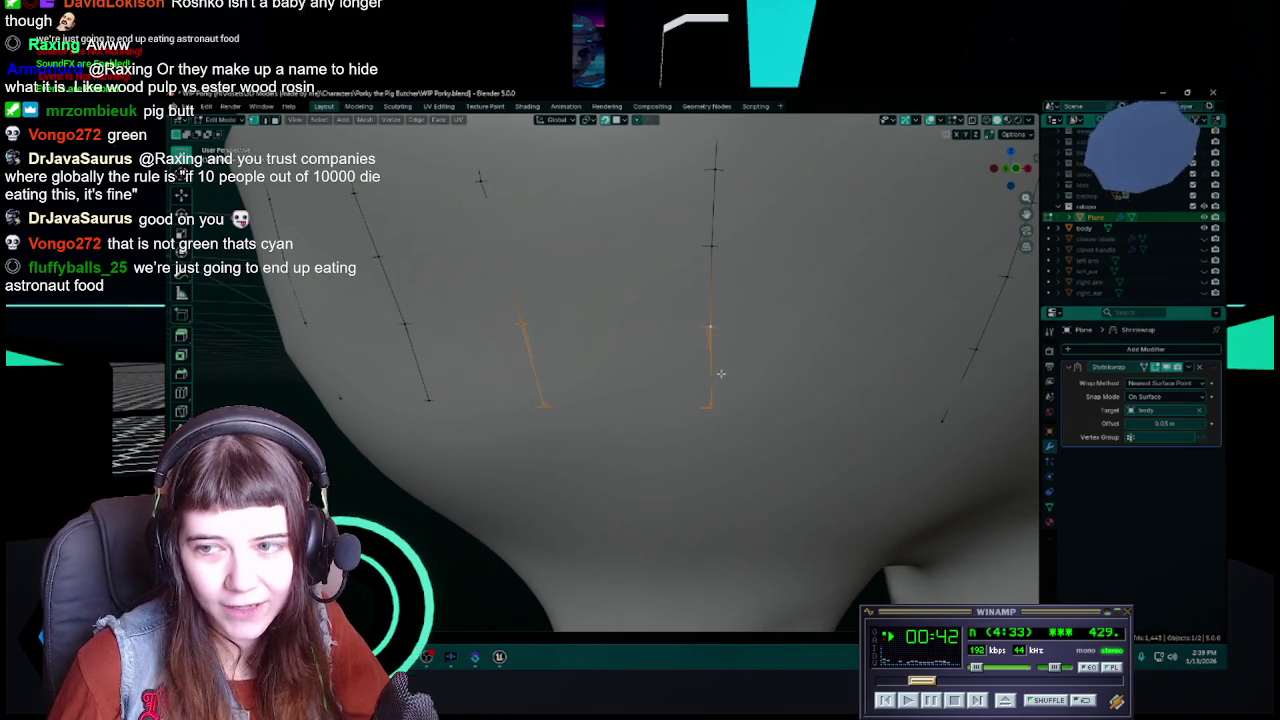
{"action": "key", "text": "ctrl+s"}
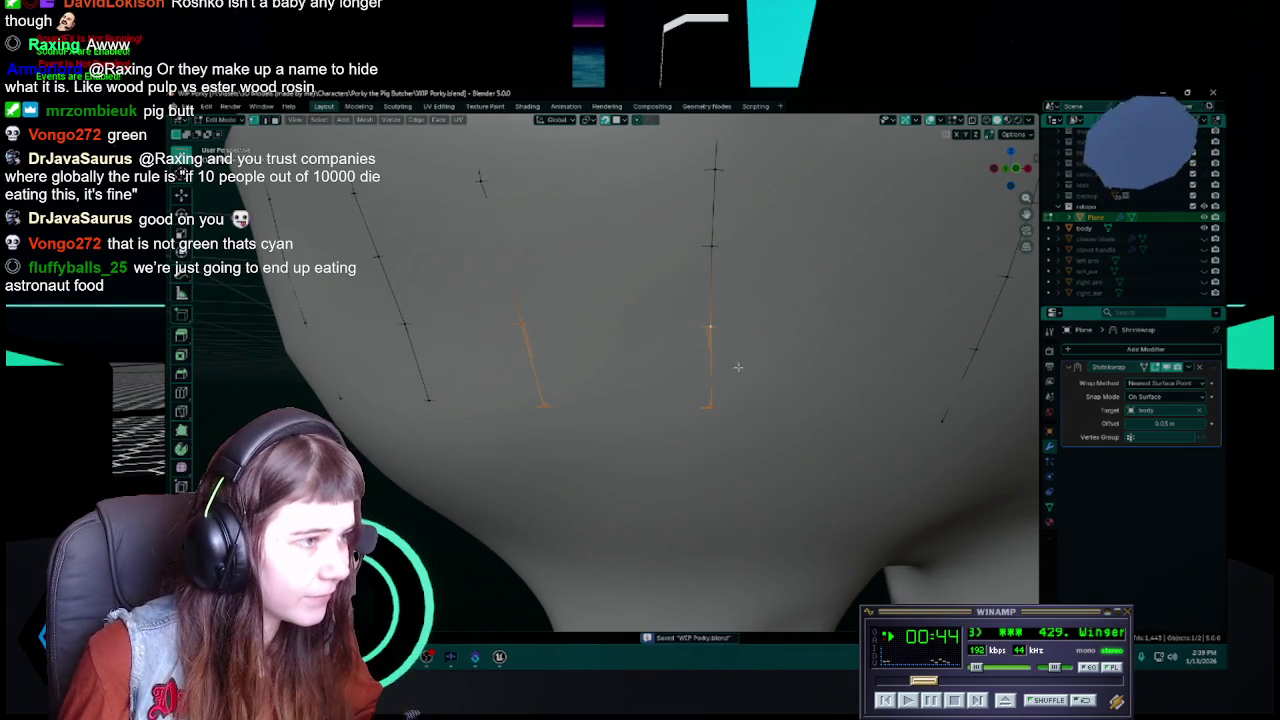
{"action": "middle_click_drag", "start_coordinate": [738, 367], "coordinate": [608, 387]}
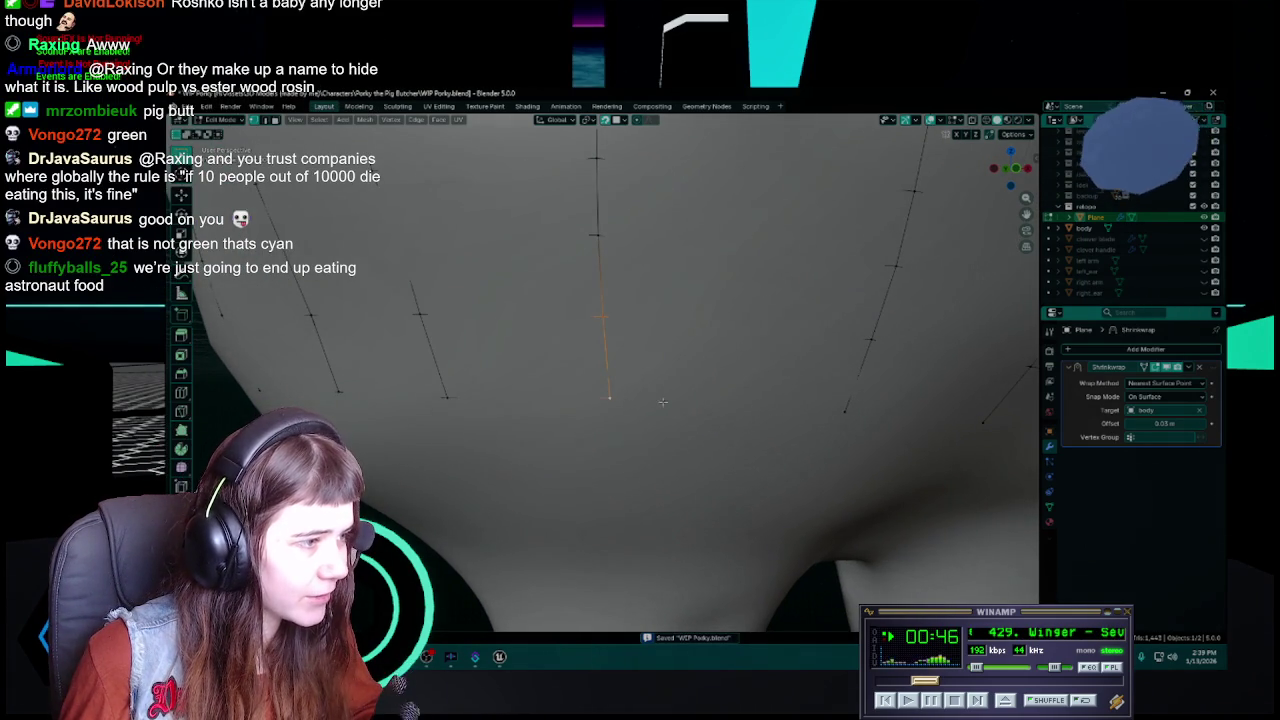
{"action": "left_click", "coordinate": [870, 343], "text": "shift"}
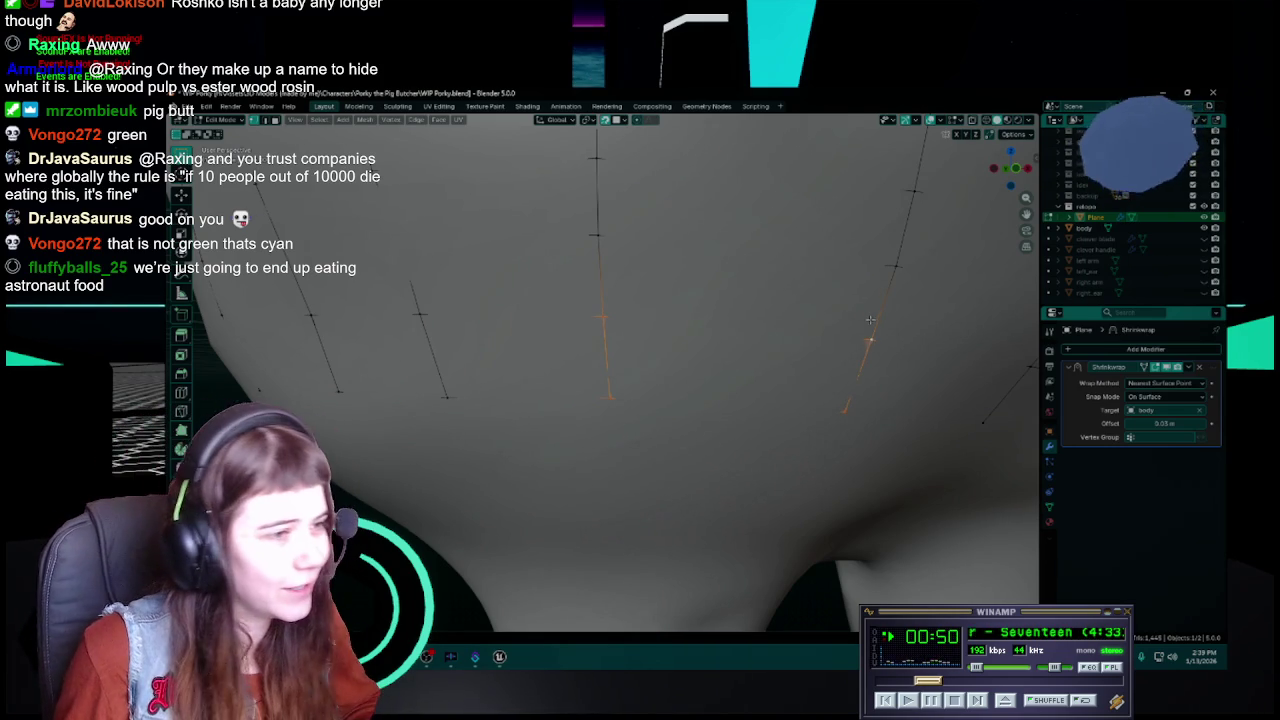
{"action": "middle_click_drag", "start_coordinate": [870, 343], "coordinate": [650, 335]}
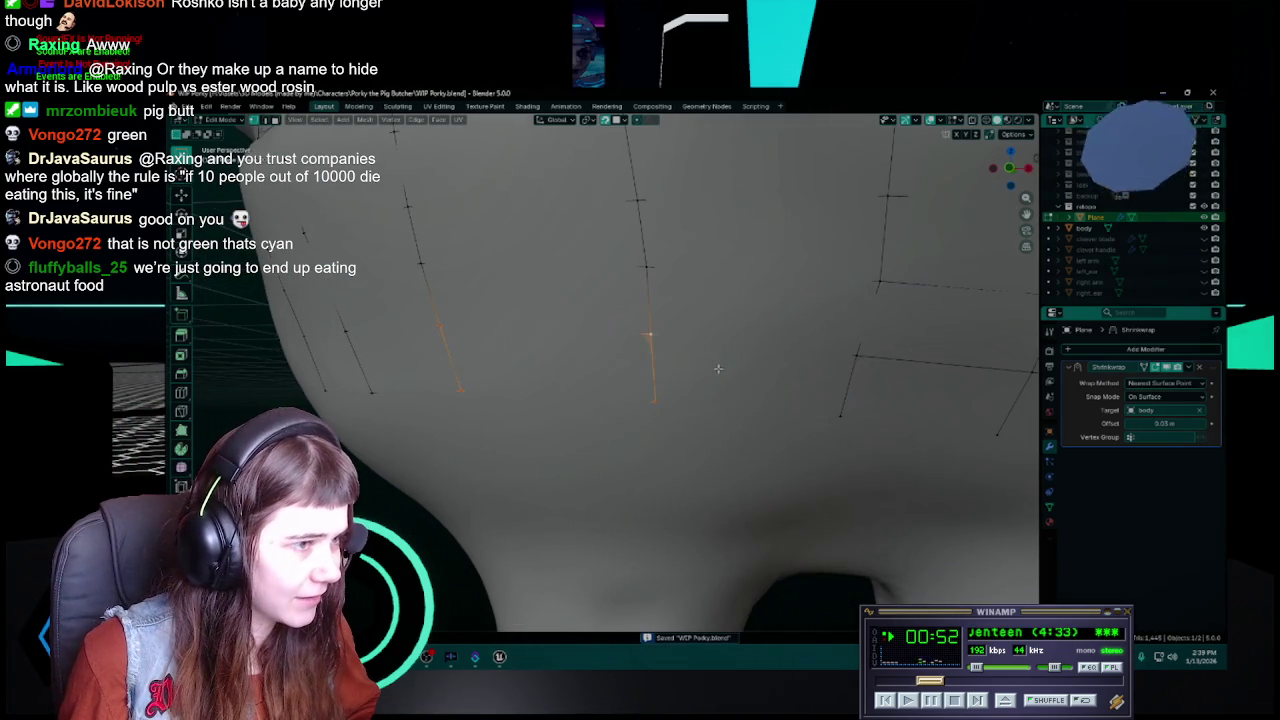
{"action": "key", "text": "ctrl+s"}
Select a corner vertex with its edges, fill a quad face, and save the file
{"action": "left_click", "coordinate": [651, 403]}
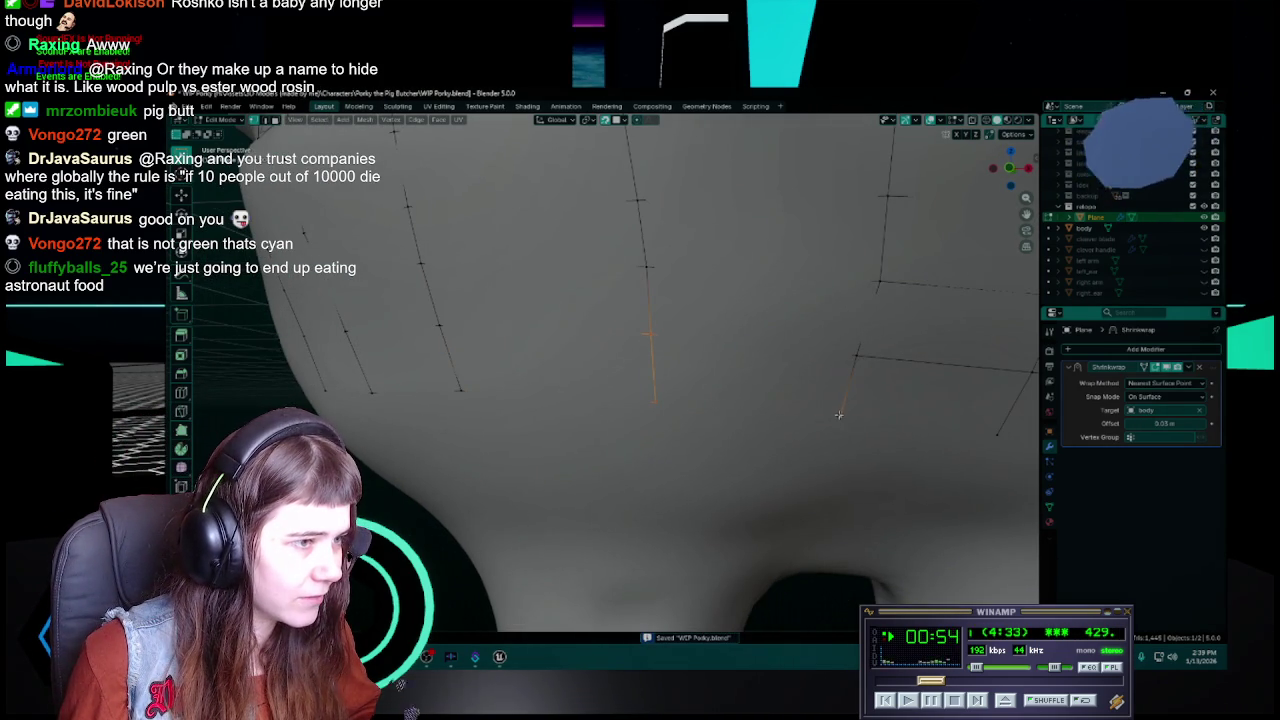
{"action": "left_click", "coordinate": [852, 355], "text": "shift"}
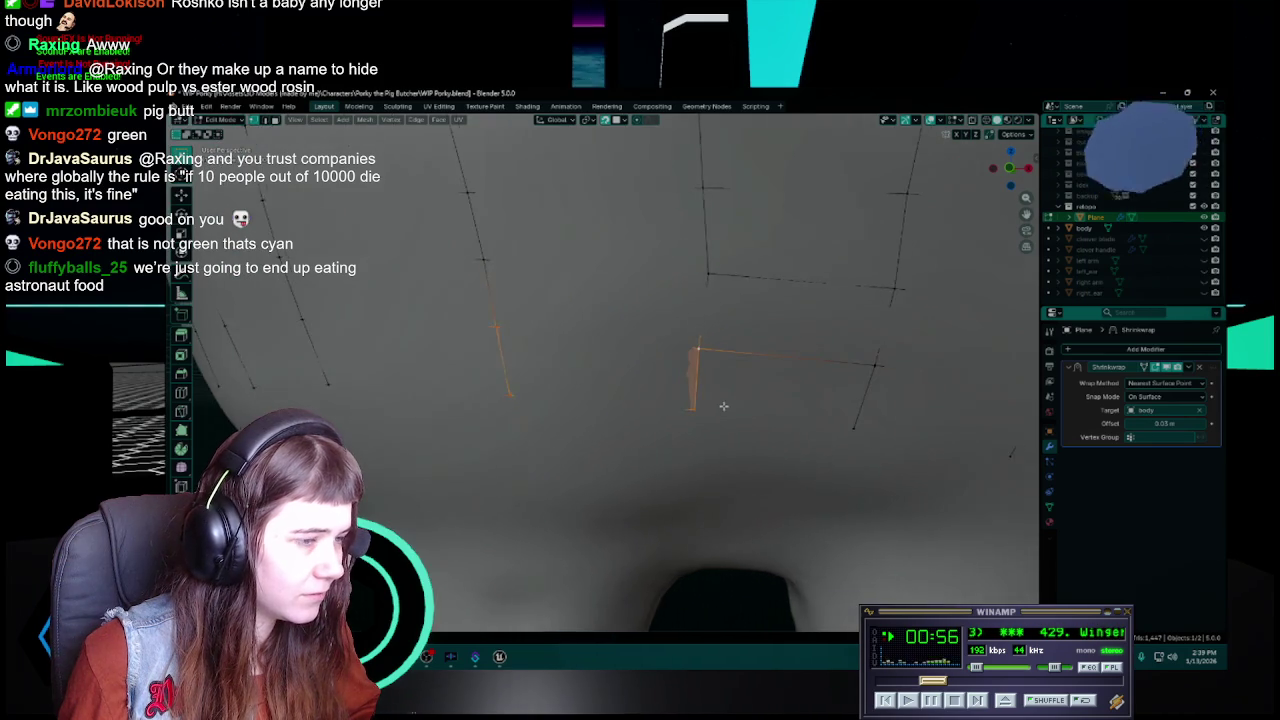
{"action": "middle_click_drag", "start_coordinate": [796, 416], "coordinate": [708, 331]}
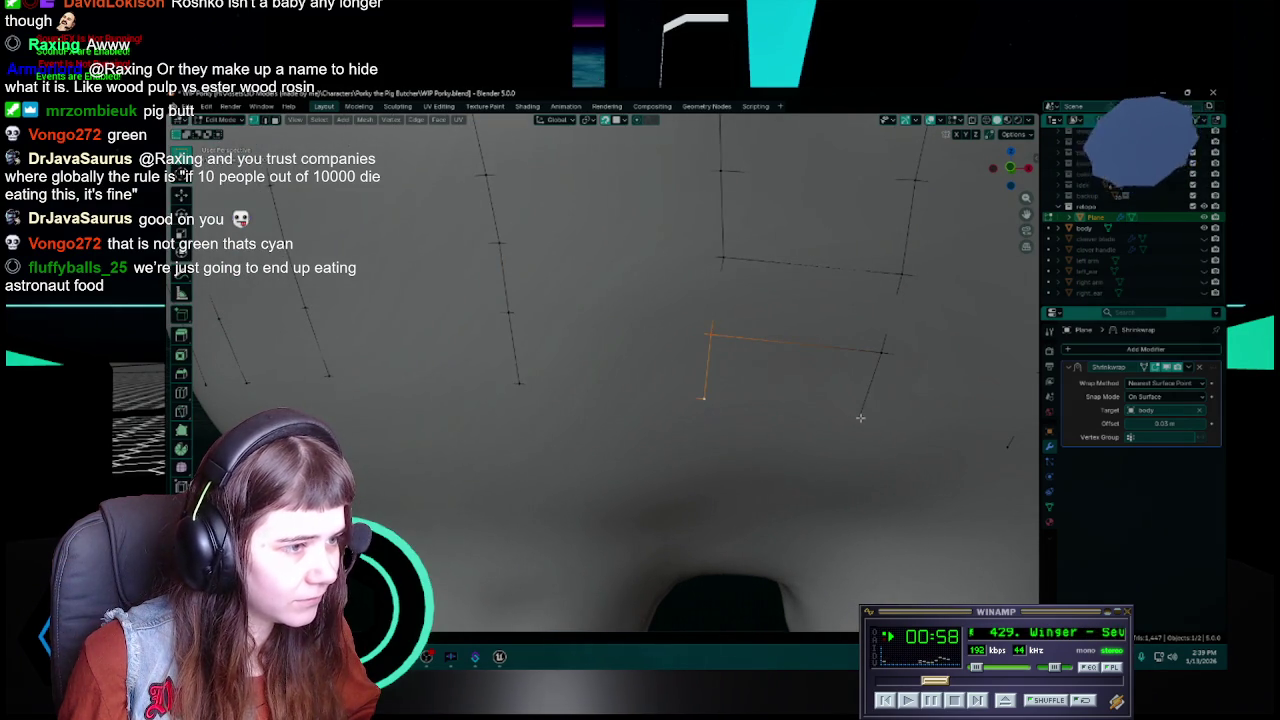
{"action": "key", "text": "f"}
{"action": "middle_click_drag", "start_coordinate": [882, 351], "coordinate": [780, 387]}
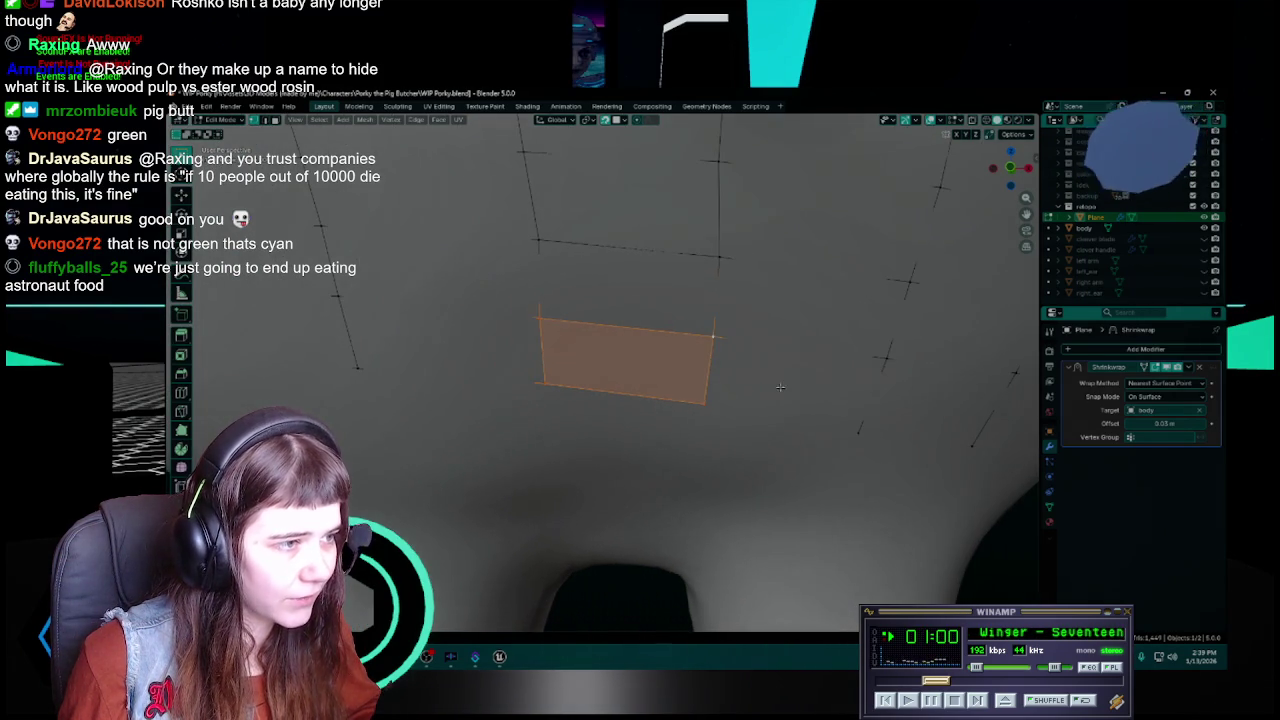
{"action": "left_click", "coordinate": [708, 334]}
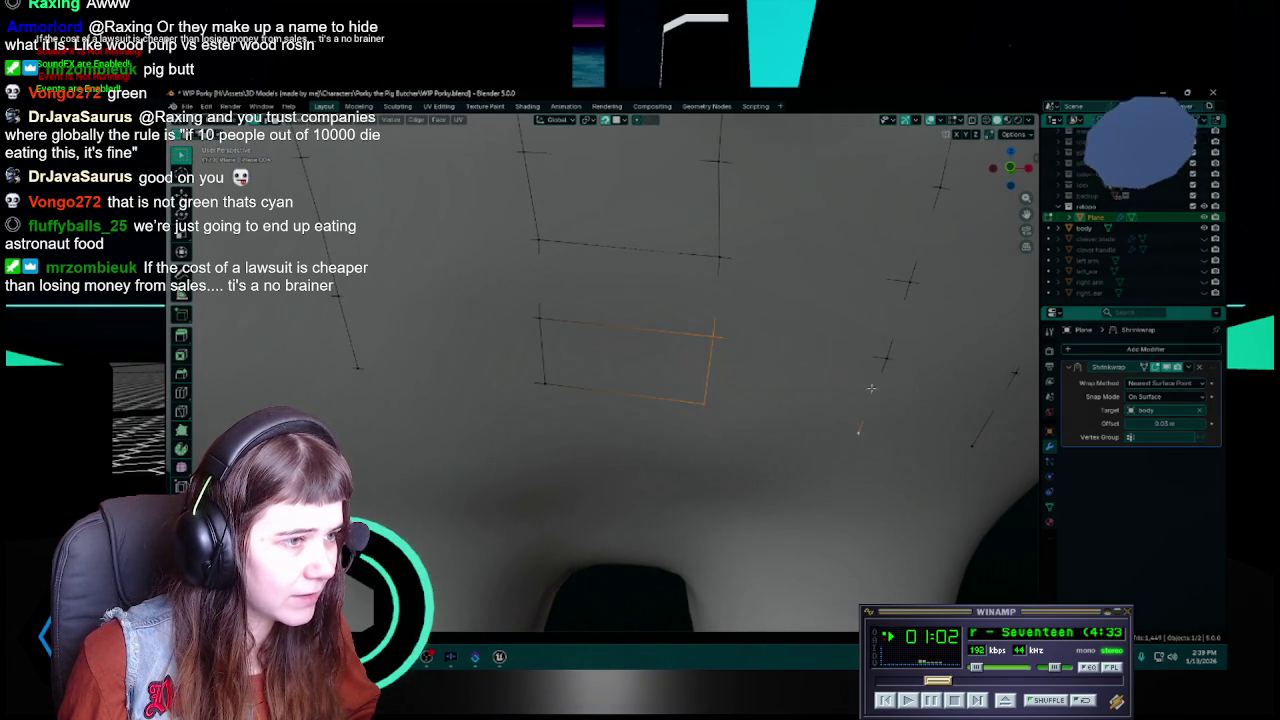
{"action": "key", "text": "ctrl+s"}
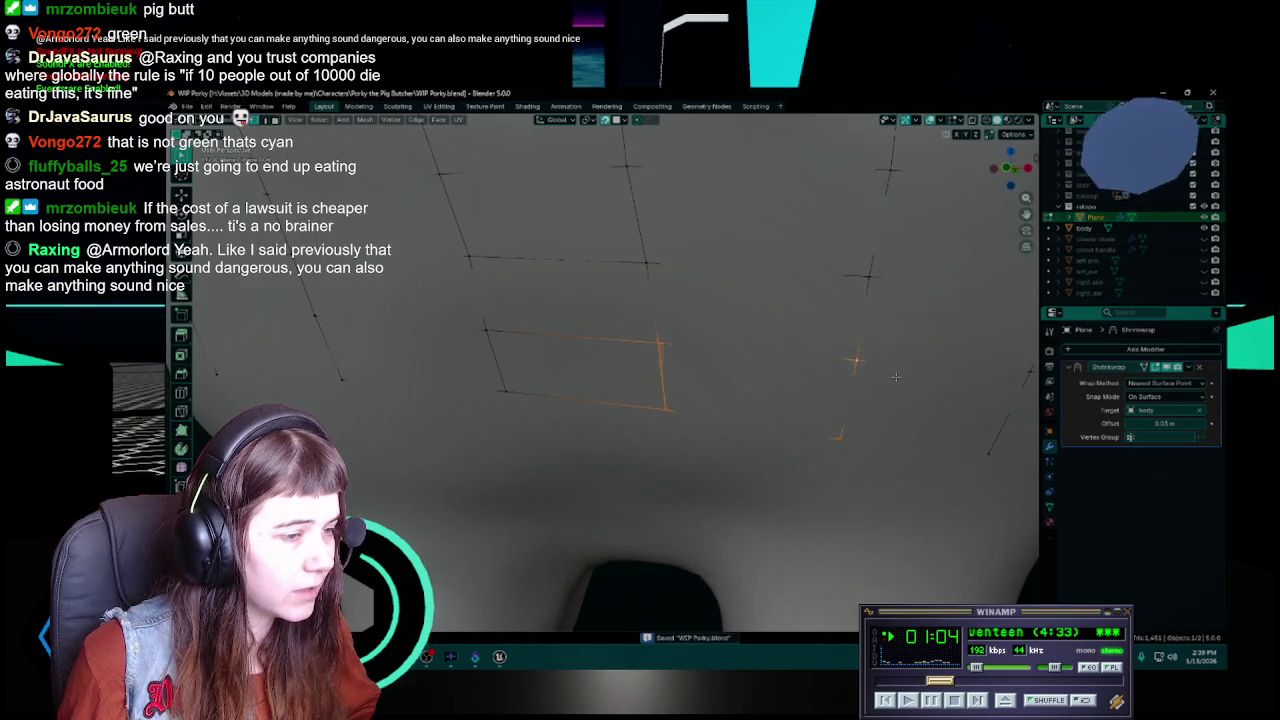
{"action": "middle_click_drag", "start_coordinate": [886, 360], "coordinate": [799, 366]}
{"action": "left_click", "coordinate": [757, 347]}
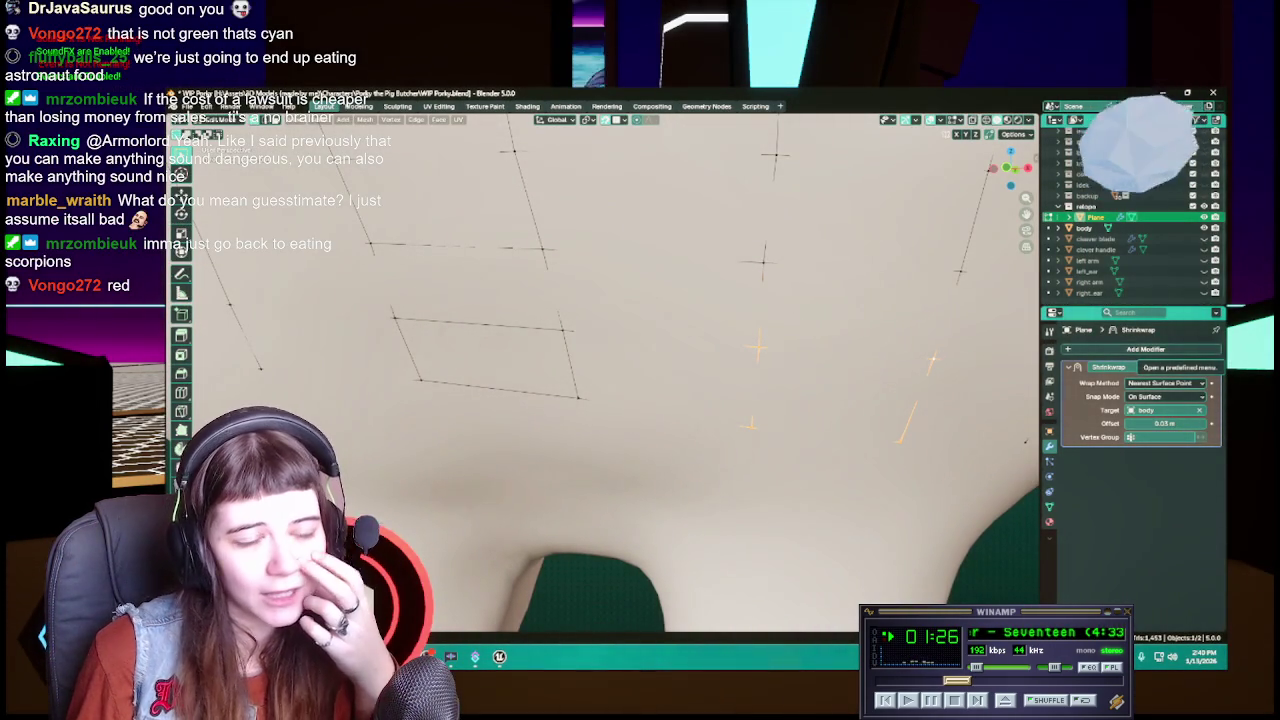
{"action": "scroll", "coordinate": [700, 400], "scroll_direction": "down", "scroll_amount": 3}
{"action": "mouse_move", "coordinate": [700, 400]}
{"action": "middle_mouse_down"}
{"action": "mouse_move", "coordinate": [783, 415]}
{"action": "mouse_move", "coordinate": [690, 428]}
{"action": "middle_mouse_up"}
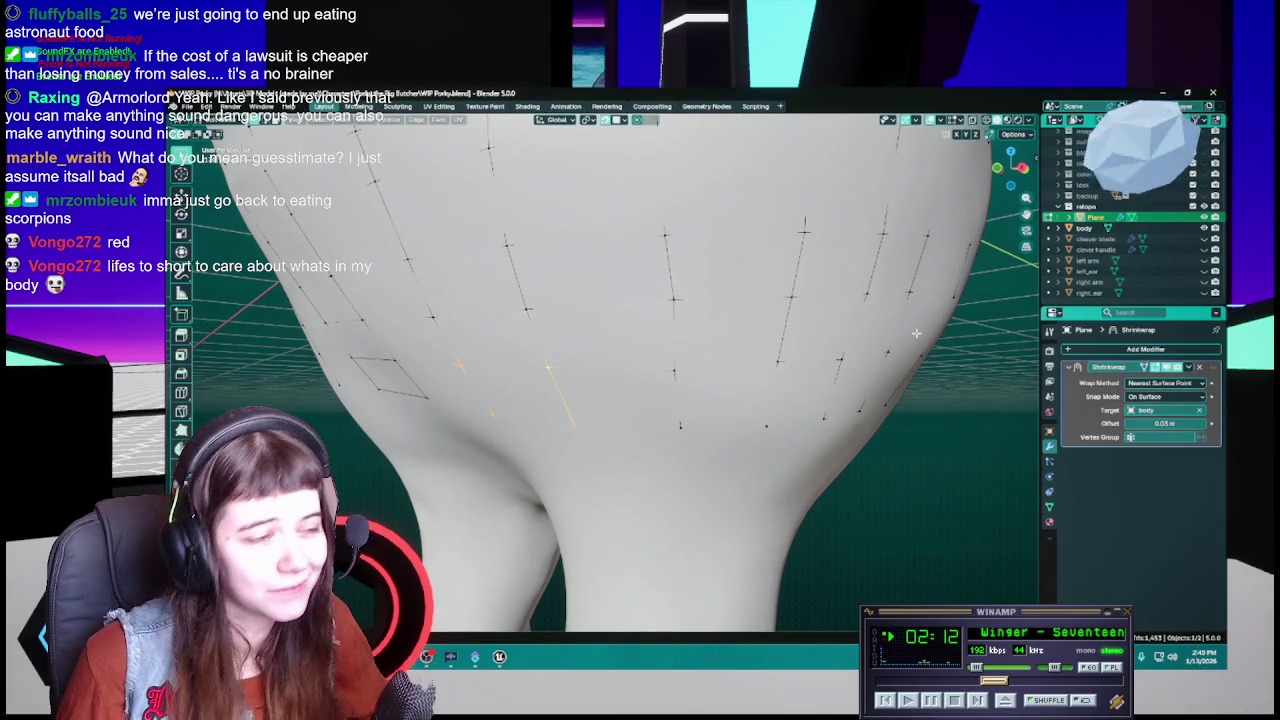
Select two vertices on the lower-back grid and save WIP Porky.blend
{"action": "scroll", "coordinate": [610, 403], "scroll_direction": "up", "scroll_amount": 2}
{"action": "left_click", "coordinate": [610, 403]}
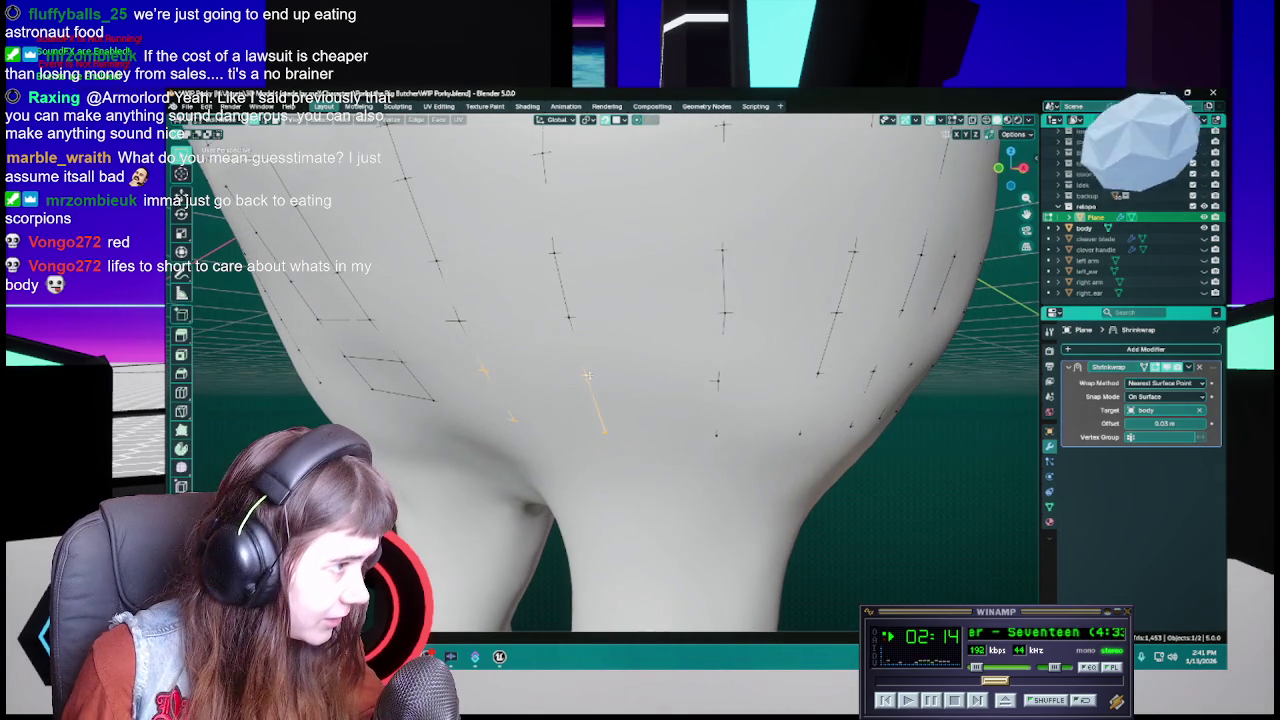
{"action": "mouse_move", "coordinate": [720, 383]}
{"action": "middle_mouse_down"}
{"action": "mouse_move", "coordinate": [760, 410]}
{"action": "mouse_move", "coordinate": [693, 410]}
{"action": "middle_mouse_up"}
{"action": "key", "text": "ctrl+s"}
{"action": "left_click", "coordinate": [710, 372]}
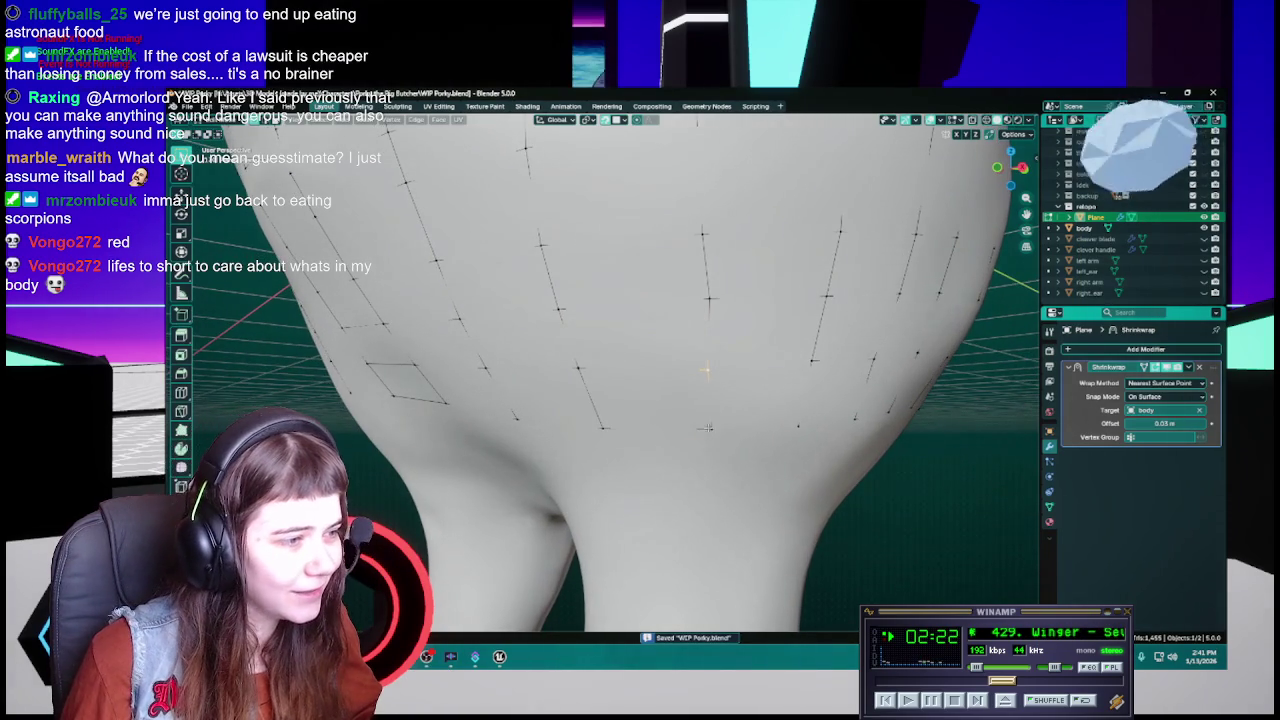
{"action": "middle_click_drag", "start_coordinate": [805, 398], "coordinate": [724, 367]}
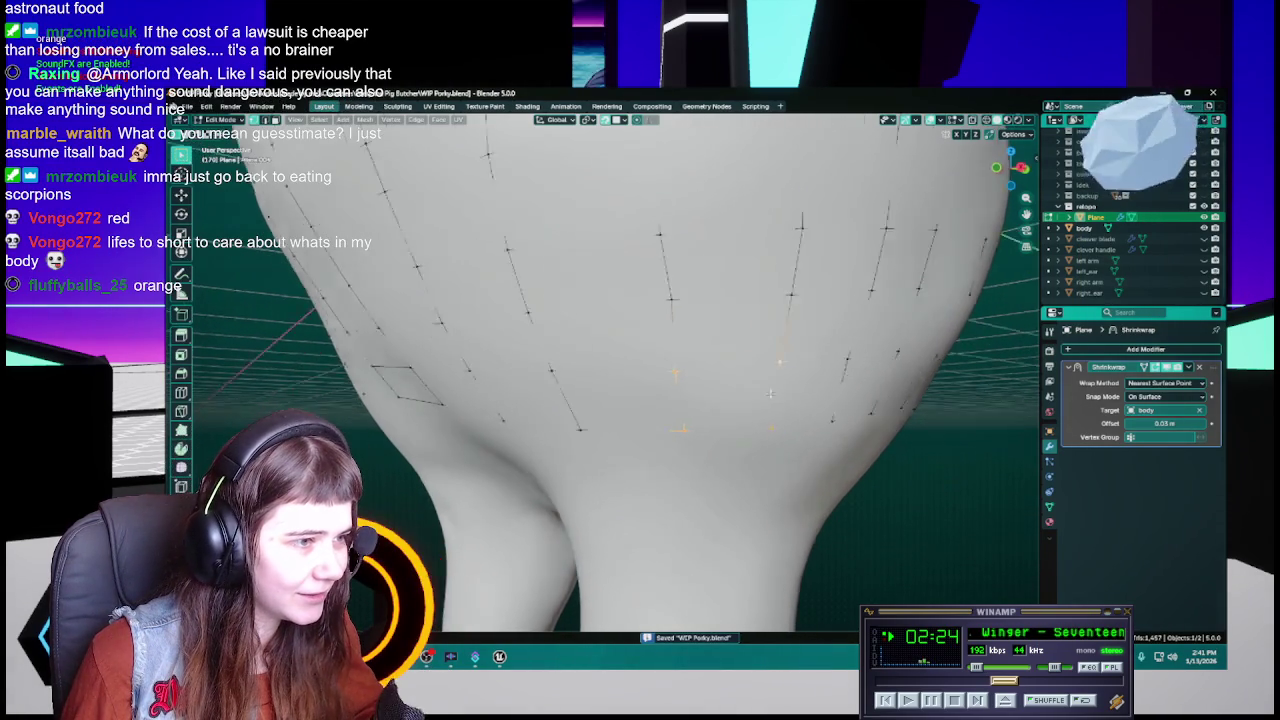
{"action": "left_click", "coordinate": [788, 421], "text": "shift"}
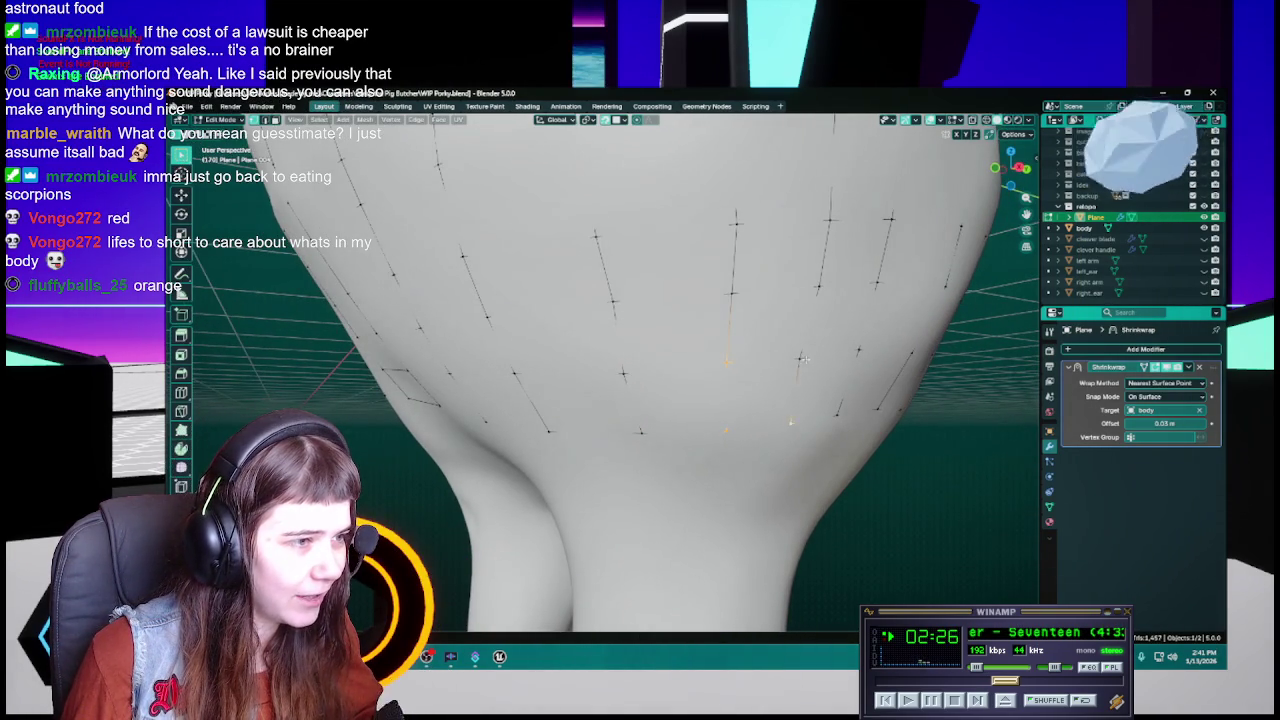
{"action": "middle_click_drag", "start_coordinate": [807, 378], "coordinate": [755, 396]}
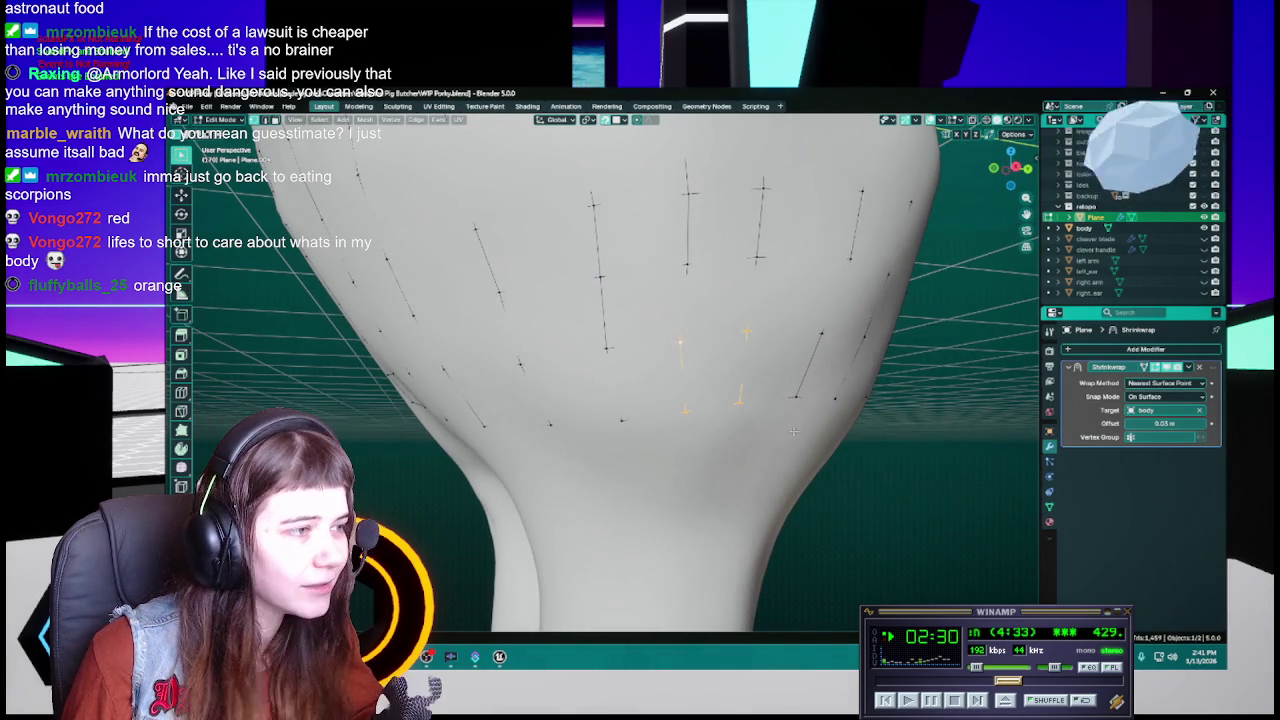
{"action": "middle_click_drag", "start_coordinate": [900, 497], "coordinate": [785, 452]}
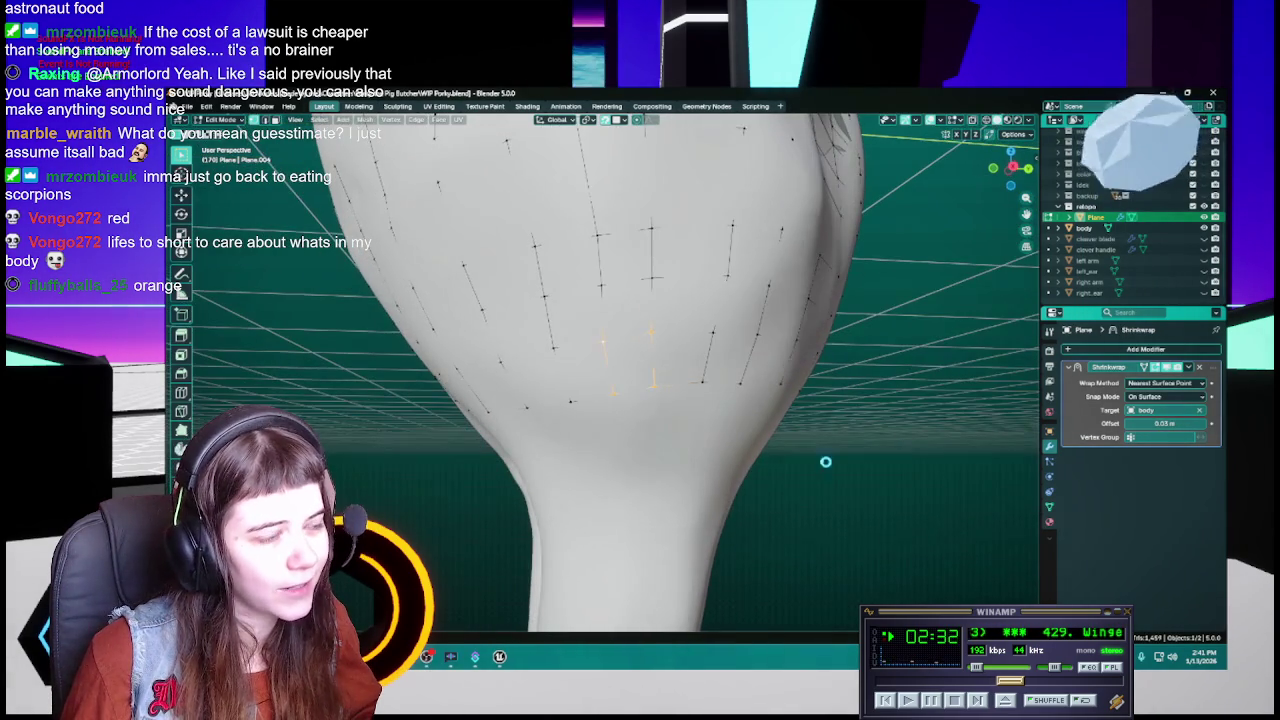
{"action": "key", "text": "ctrl+s"}
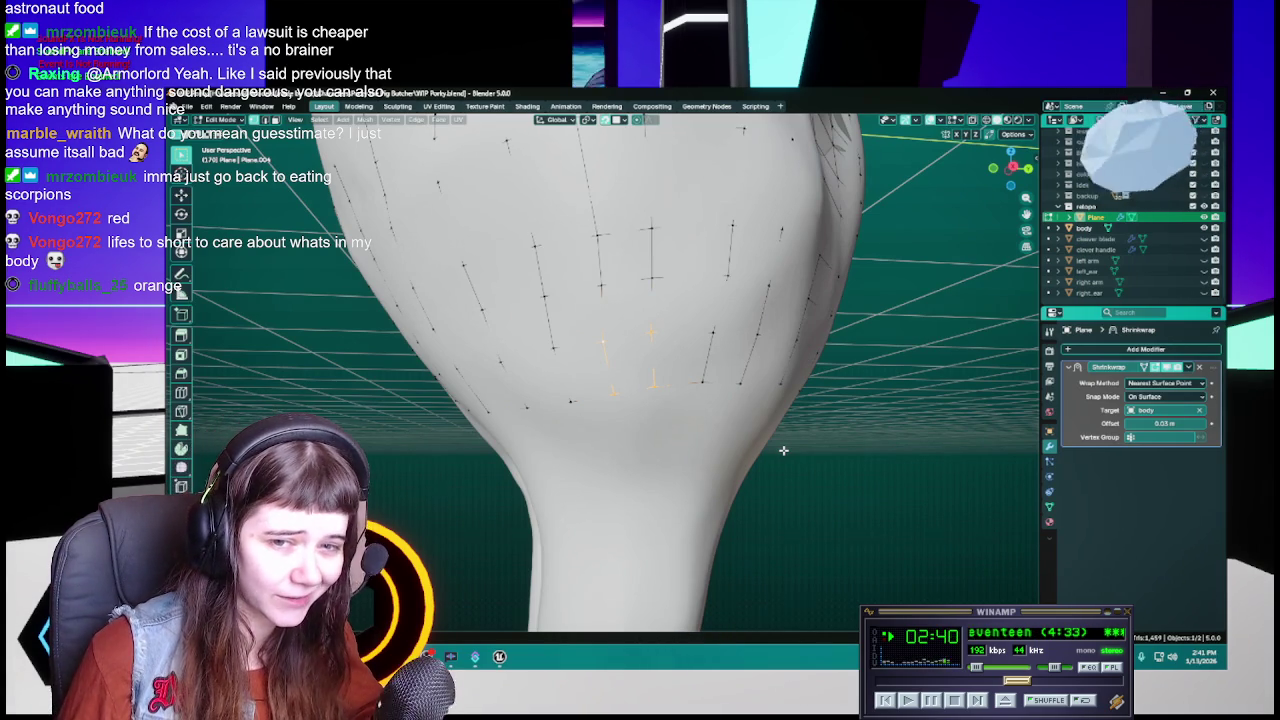
{"action": "key", "text": "ctrl+s"}
{"action": "mouse_move", "coordinate": [806, 456]}
{"action": "middle_mouse_down"}
{"action": "mouse_move", "coordinate": [668, 387]}
{"action": "mouse_move", "coordinate": [661, 362]}
{"action": "middle_mouse_up"}
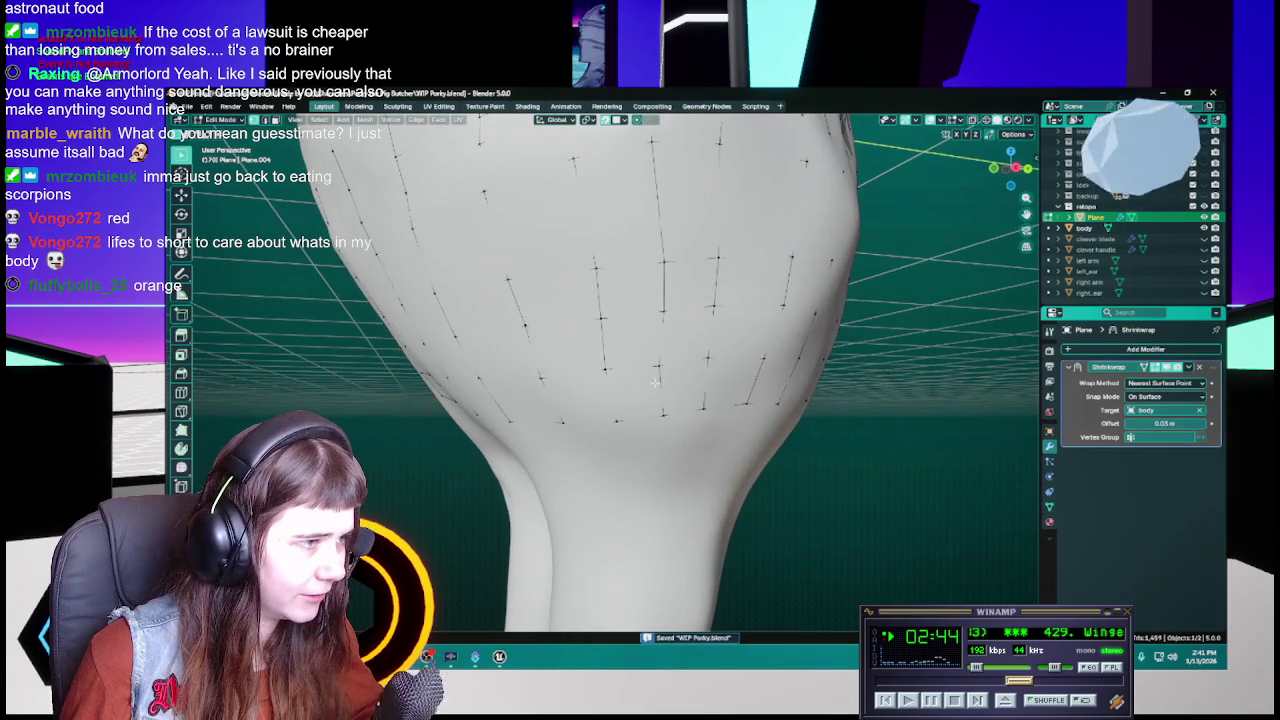
Move the selected vertices into place, save, and zoom out to view the whole figure
{"action": "key", "text": "g"}
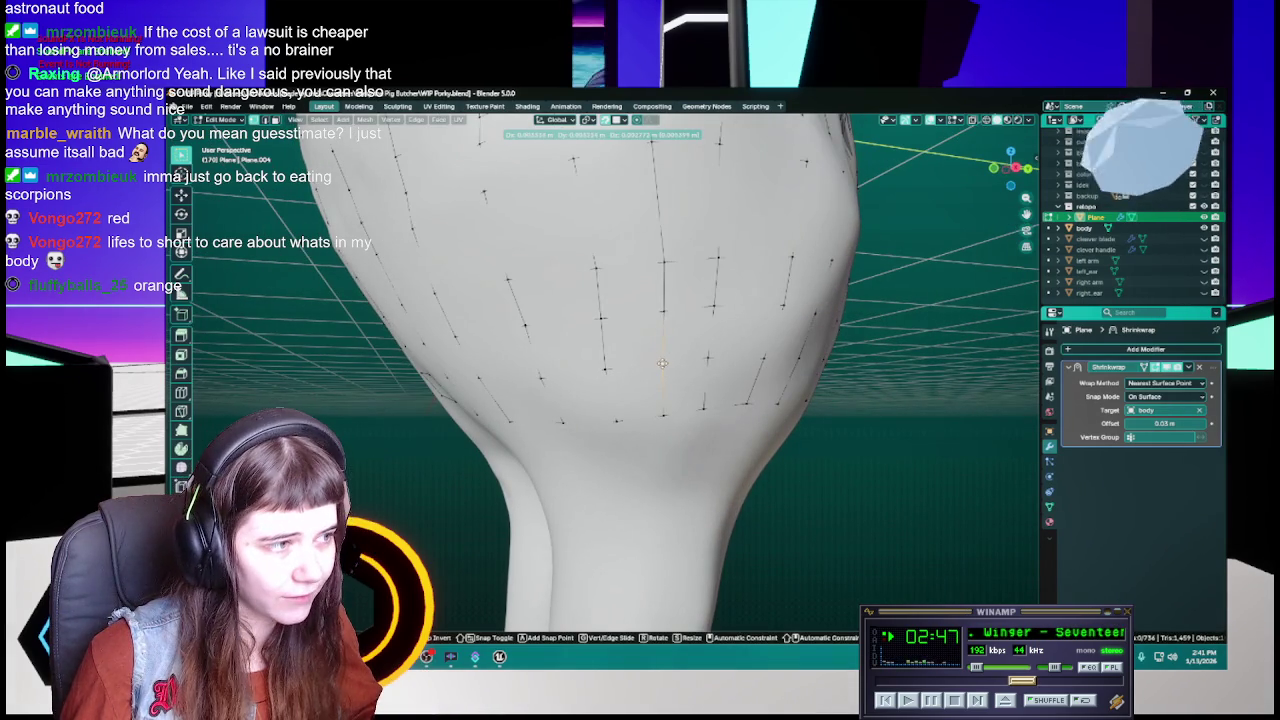
{"action": "left_click", "coordinate": [664, 362]}
{"action": "middle_click_drag", "start_coordinate": [664, 362], "coordinate": [690, 393]}
{"action": "key", "text": "ctrl+s"}
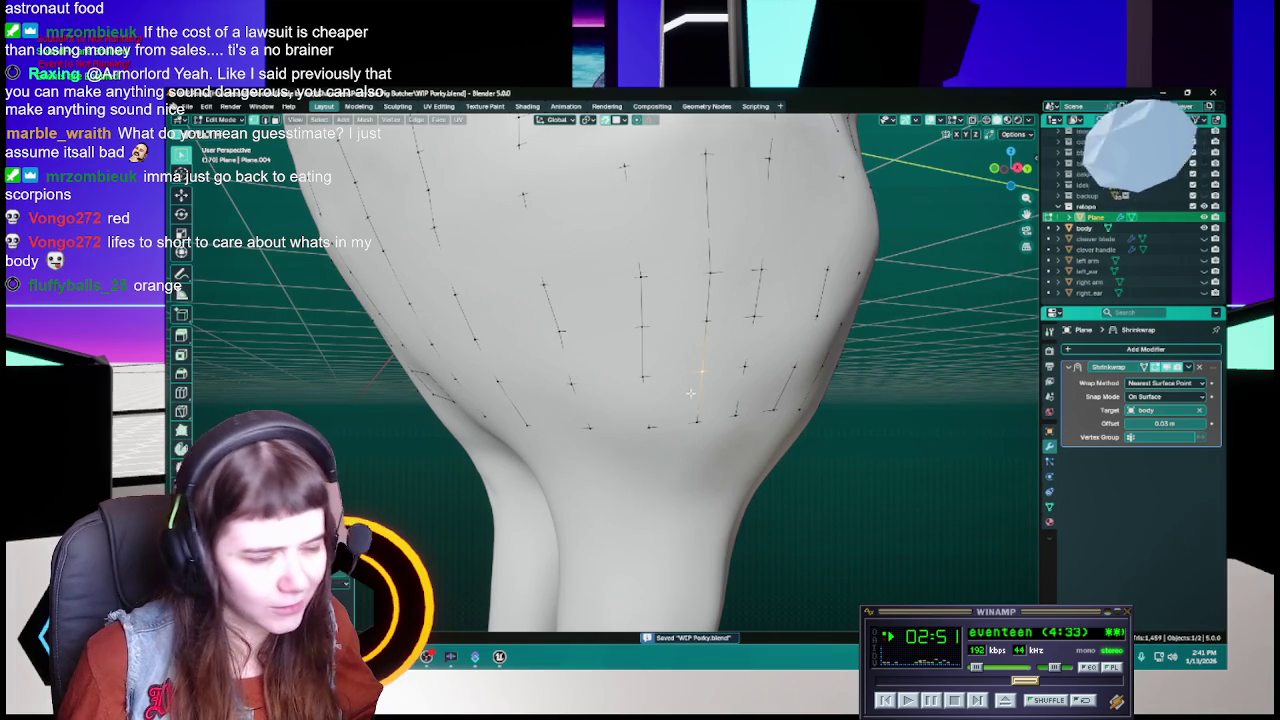
{"action": "middle_click_drag", "start_coordinate": [618, 428], "coordinate": [672, 426]}
{"action": "mouse_move", "coordinate": [555, 429]}
{"action": "middle_mouse_down"}
{"action": "mouse_move", "coordinate": [620, 415]}
{"action": "mouse_move", "coordinate": [586, 465]}
{"action": "mouse_move", "coordinate": [673, 432]}
{"action": "middle_mouse_up"}
{"action": "scroll", "coordinate": [673, 397], "scroll_direction": "down", "scroll_amount": 3}
{"action": "scroll", "coordinate": [673, 397], "scroll_direction": "down", "scroll_amount": 3}
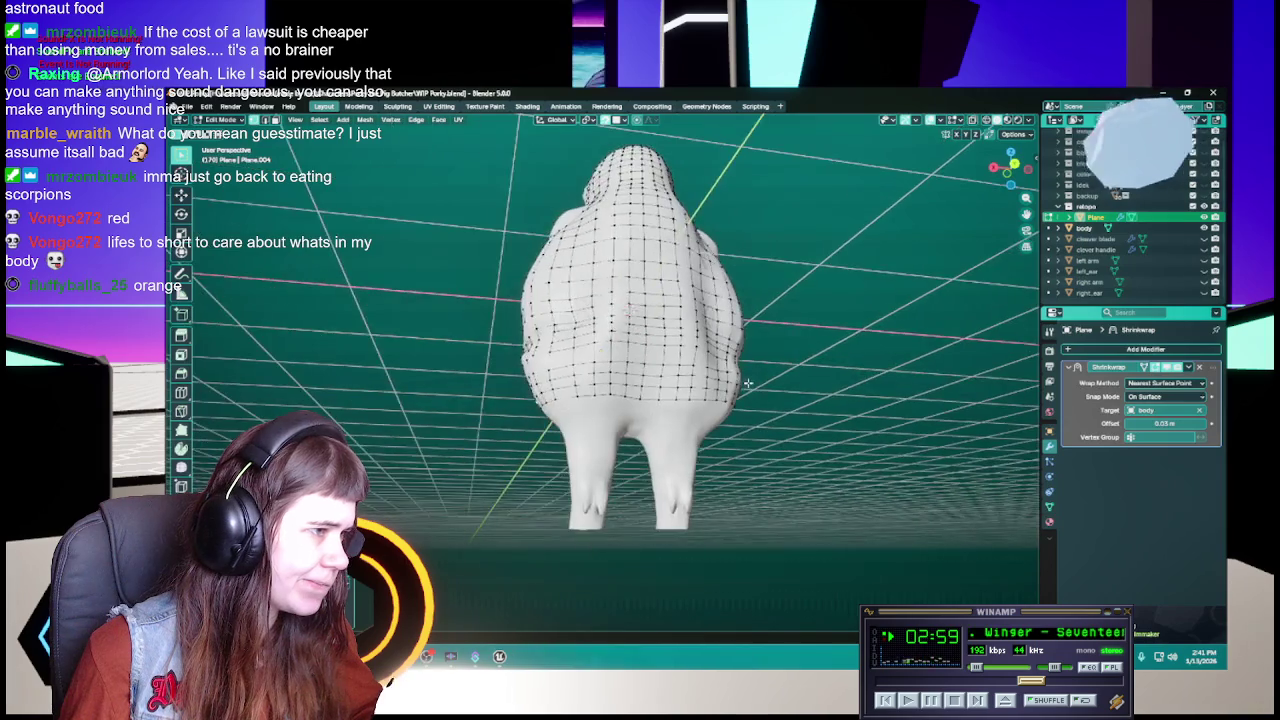
Zoom and orbit around the buttocks, saving WIP Porky.blend repeatedly
{"action": "scroll", "coordinate": [690, 400], "scroll_direction": "up", "scroll_amount": 5}
{"action": "key", "text": "ctrl+s"}
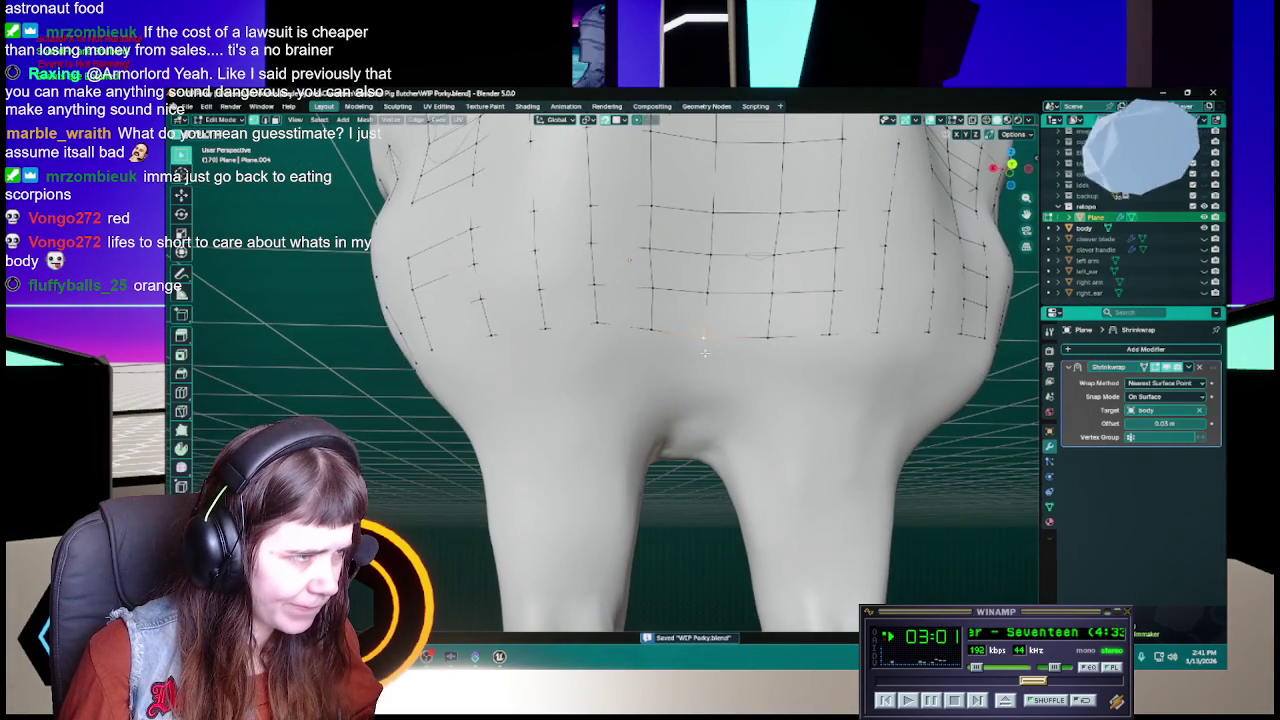
{"action": "mouse_move", "coordinate": [707, 370]}
{"action": "middle_mouse_down"}
{"action": "mouse_move", "coordinate": [696, 359]}
{"action": "mouse_move", "coordinate": [672, 368]}
{"action": "middle_mouse_up"}
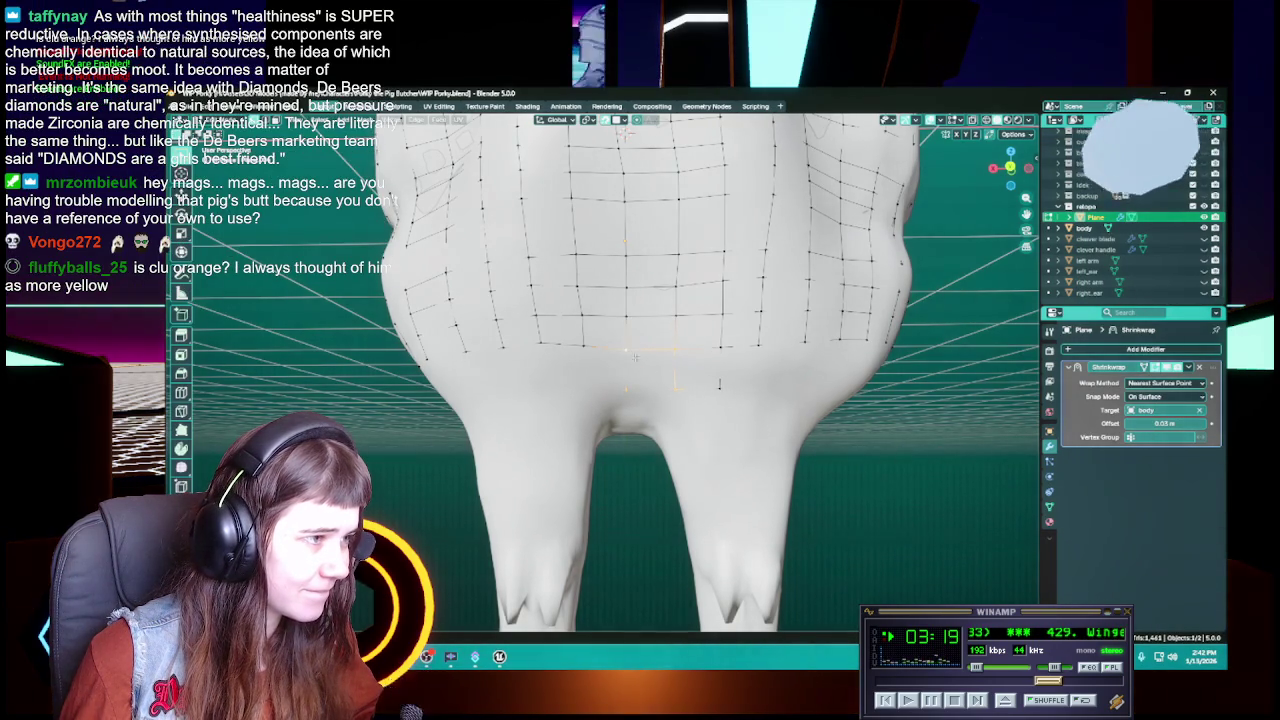
{"action": "mouse_move", "coordinate": [635, 357]}
{"action": "middle_mouse_down"}
{"action": "mouse_move", "coordinate": [717, 351]}
{"action": "mouse_move", "coordinate": [702, 404]}
{"action": "middle_mouse_up"}
{"action": "key", "text": "ctrl+s"}
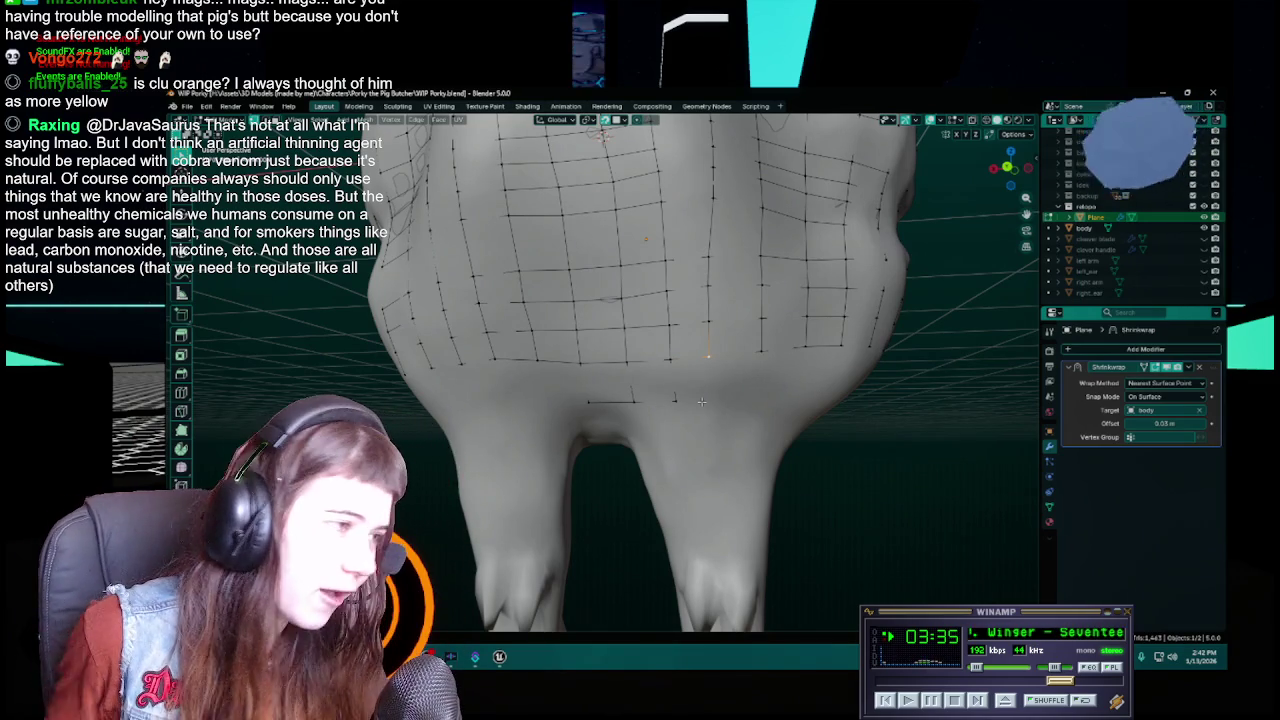
{"action": "key", "text": "ctrl+s"}
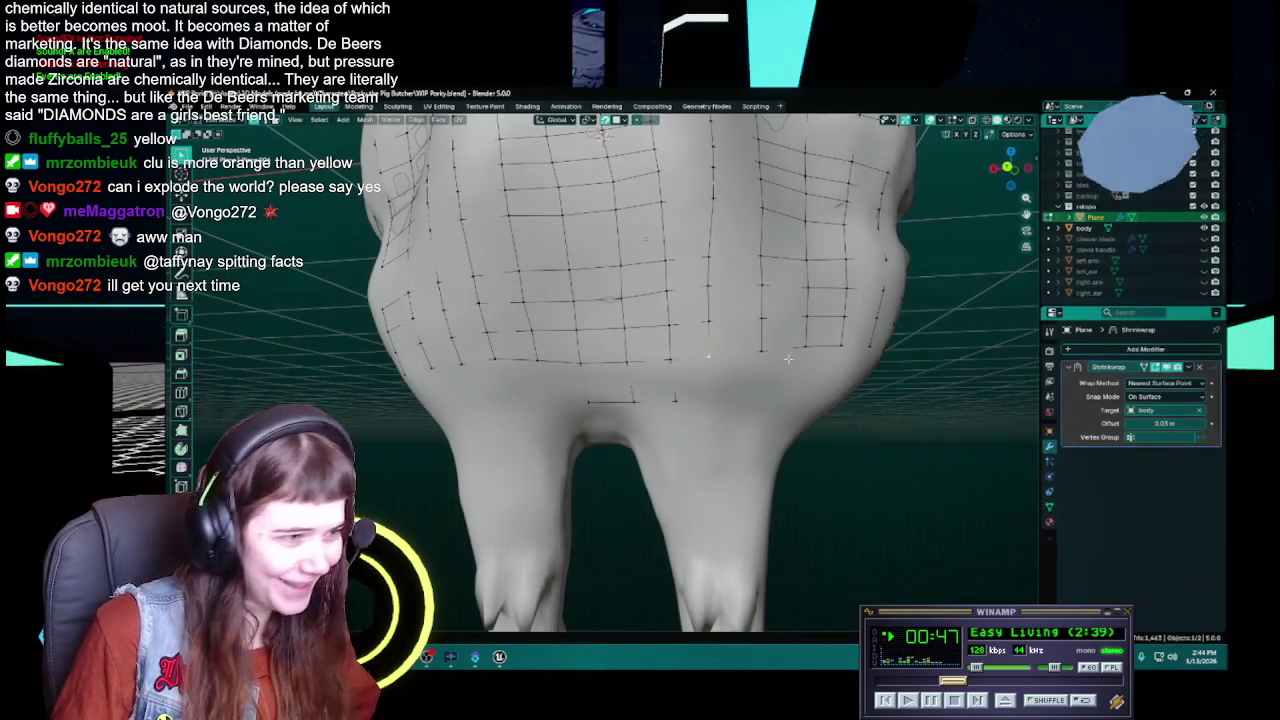
Rotate to the lower back and save, cancelling an unintended vertex move
{"action": "middle_click_drag", "start_coordinate": [788, 358], "coordinate": [662, 406]}
{"action": "key", "text": "ctrl+s"}
{"action": "key", "text": "g"}
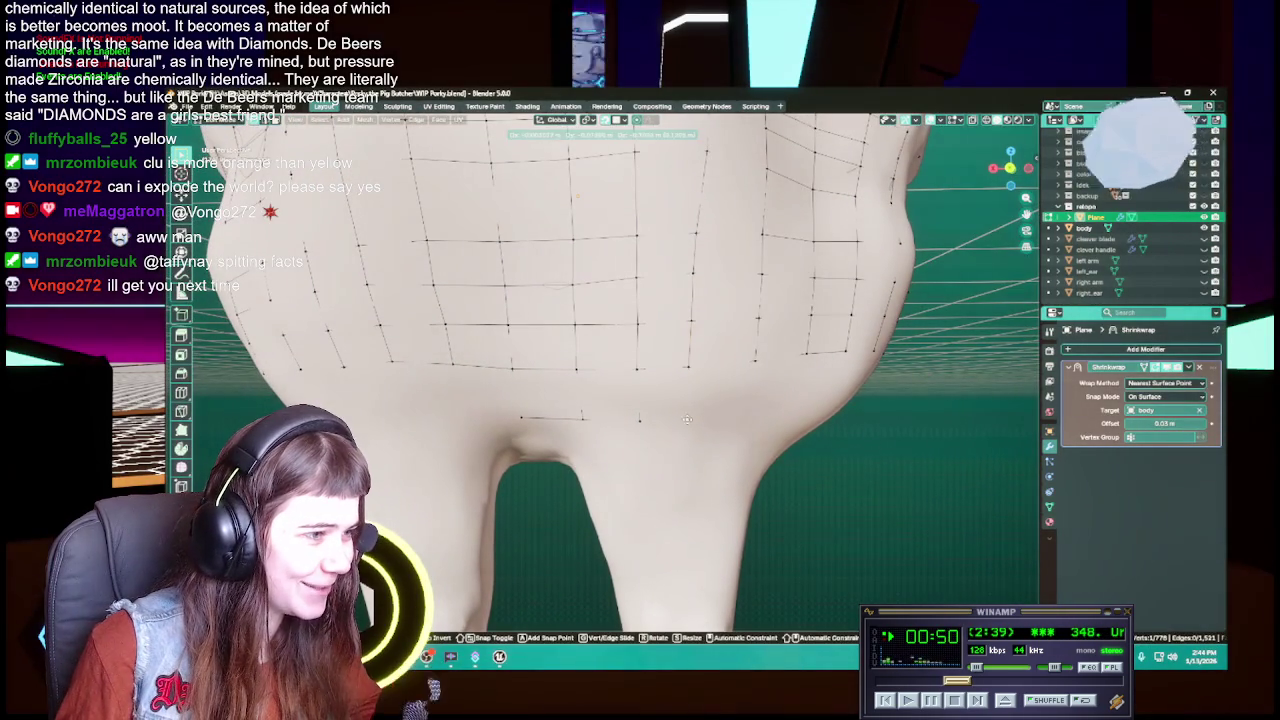
{"action": "key", "text": "Escape"}
{"action": "key", "text": "ctrl+s"}
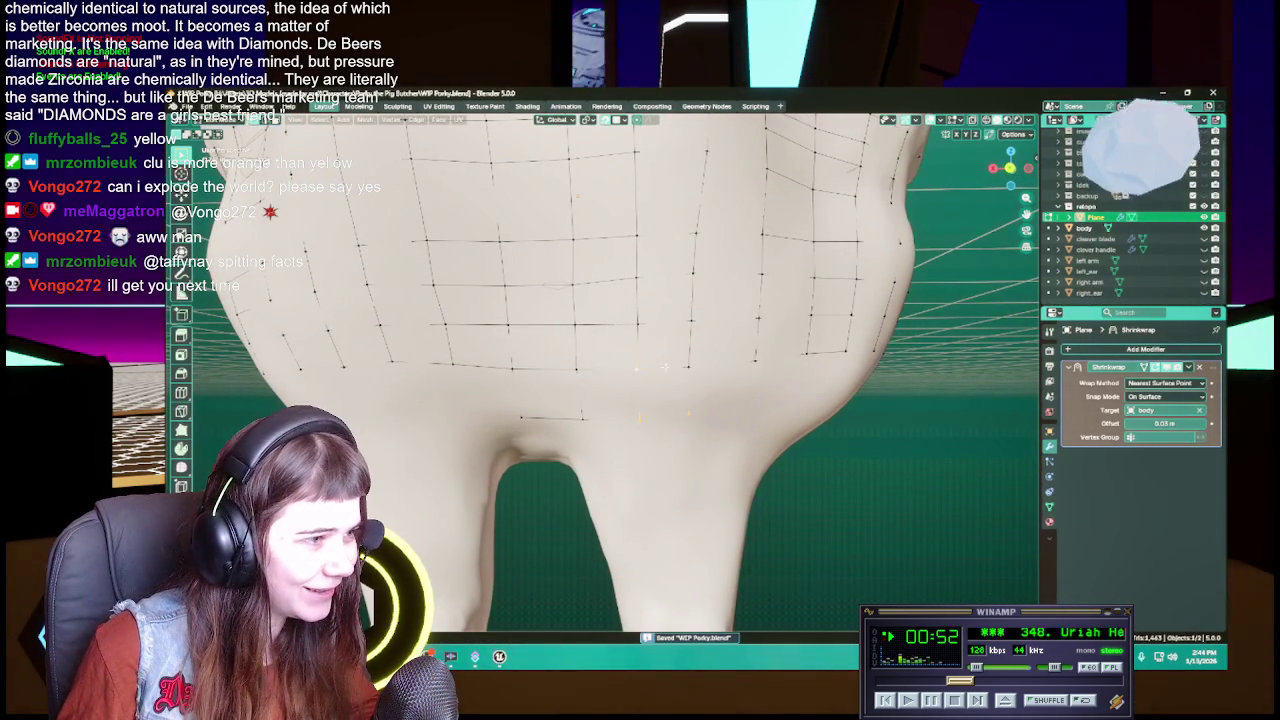
Orbit to look up under the buttocks from the left side, saving along the way
{"action": "mouse_move", "coordinate": [685, 365]}
{"action": "middle_mouse_down"}
{"action": "mouse_move", "coordinate": [688, 398]}
{"action": "mouse_move", "coordinate": [721, 371]}
{"action": "mouse_move", "coordinate": [707, 366]}
{"action": "middle_mouse_up"}
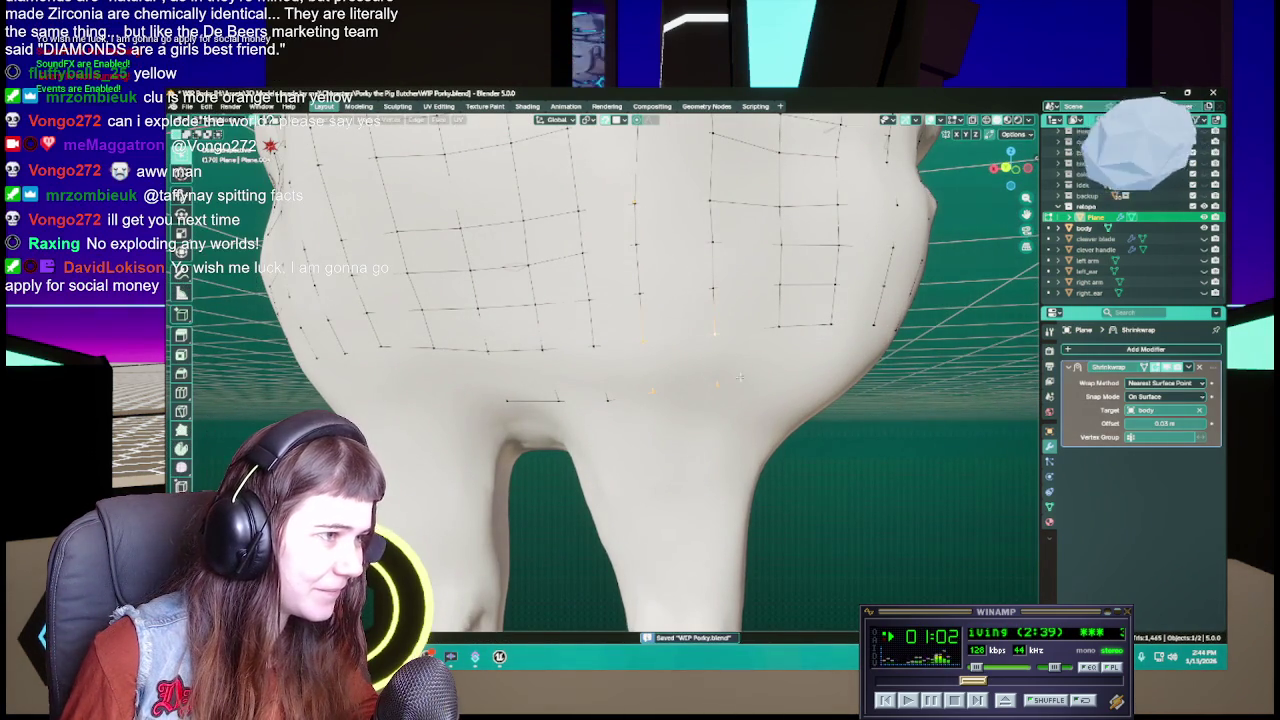
{"action": "middle_click_drag", "start_coordinate": [739, 377], "coordinate": [762, 378]}
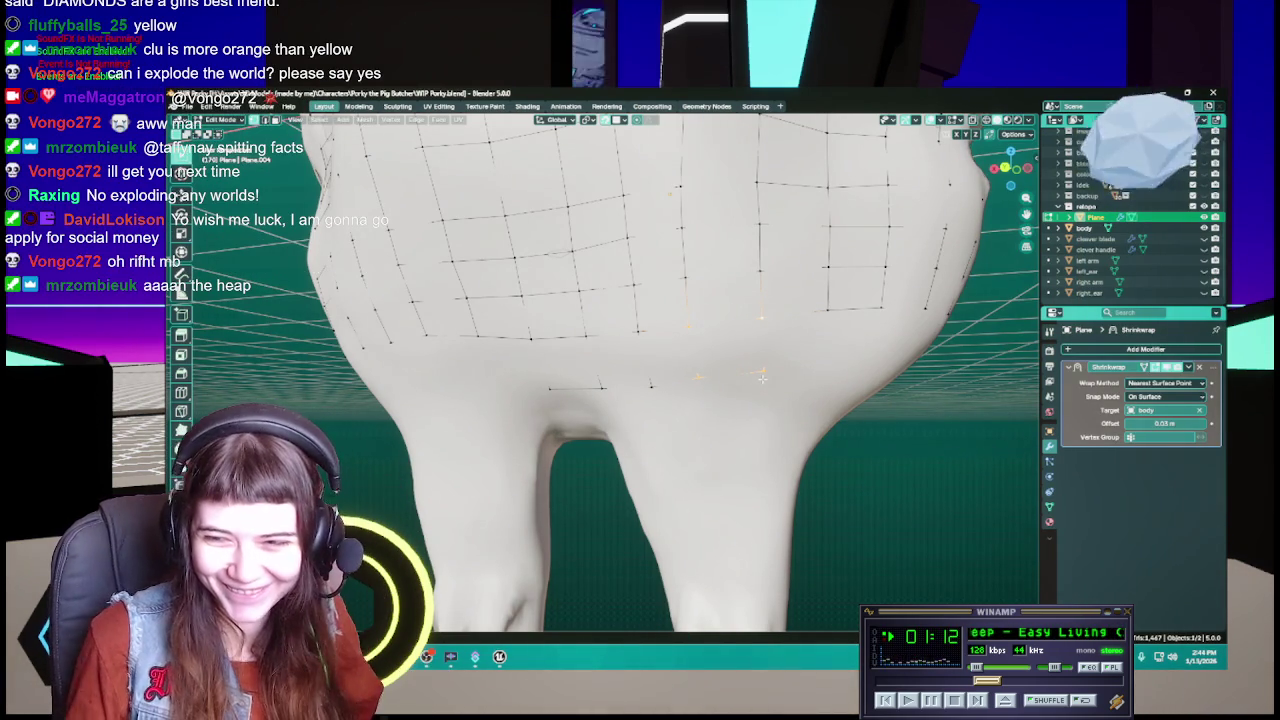
{"action": "key", "text": "ctrl+s"}
{"action": "middle_click_drag", "start_coordinate": [741, 387], "coordinate": [780, 370]}
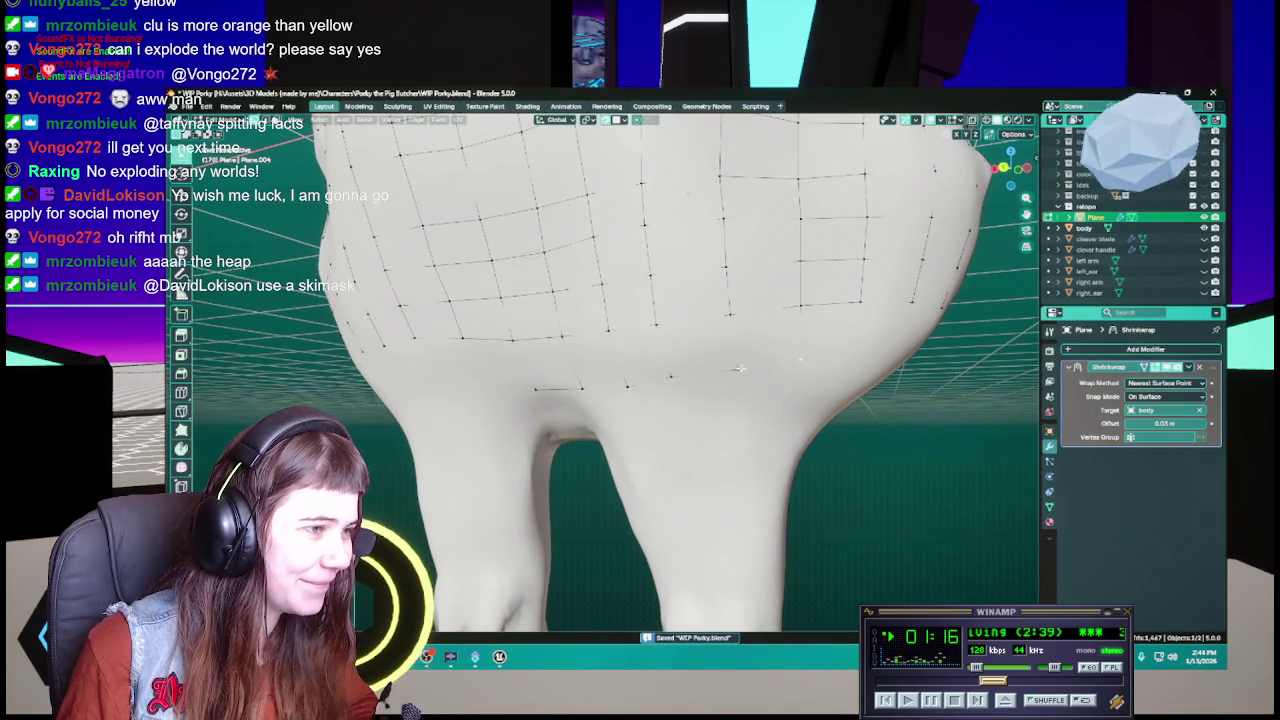
{"action": "mouse_move", "coordinate": [794, 338]}
{"action": "middle_mouse_down"}
{"action": "mouse_move", "coordinate": [648, 319]}
{"action": "mouse_move", "coordinate": [673, 332]}
{"action": "middle_mouse_up"}
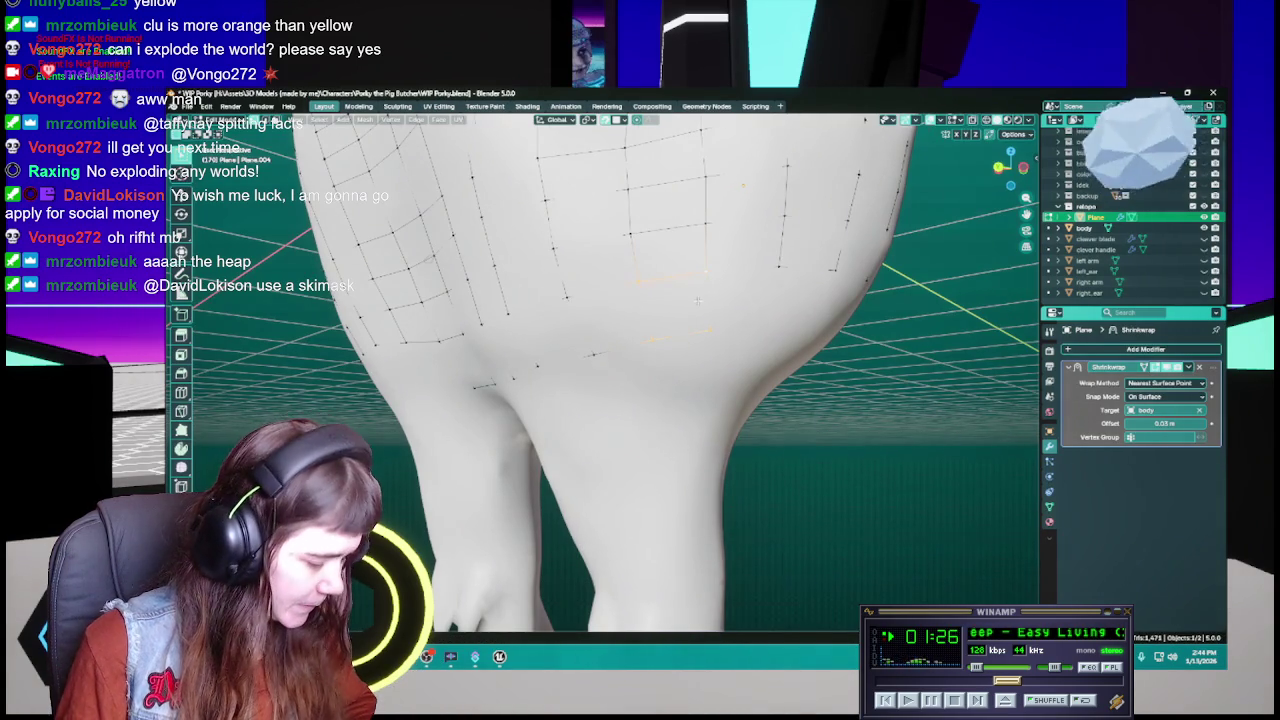
{"action": "mouse_move", "coordinate": [698, 301]}
{"action": "middle_mouse_down"}
{"action": "mouse_move", "coordinate": [684, 322]}
{"action": "mouse_move", "coordinate": [698, 323]}
{"action": "middle_mouse_up"}
{"action": "key", "text": "ctrl+s"}
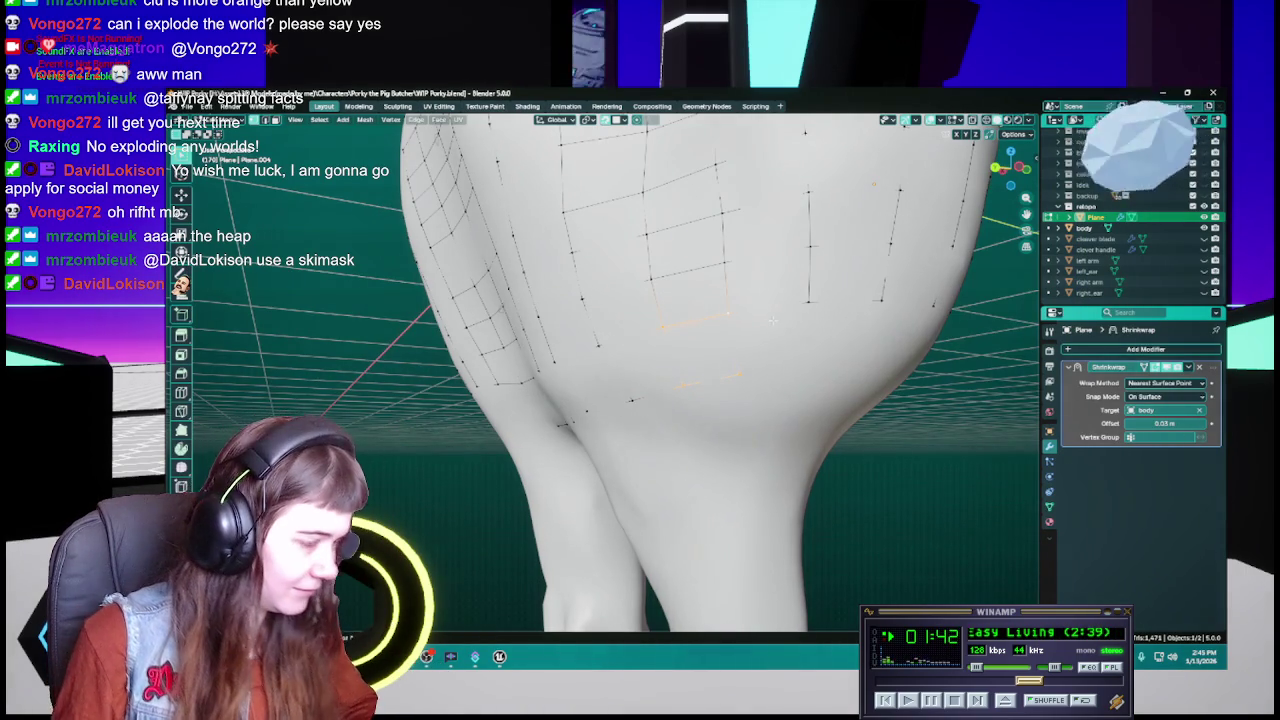
{"action": "key", "text": "ctrl+s"}
Clear the right-buttock edge selection and move a lower-back vertex to a new spot under the buttocks
{"action": "key", "text": "alt+a"}
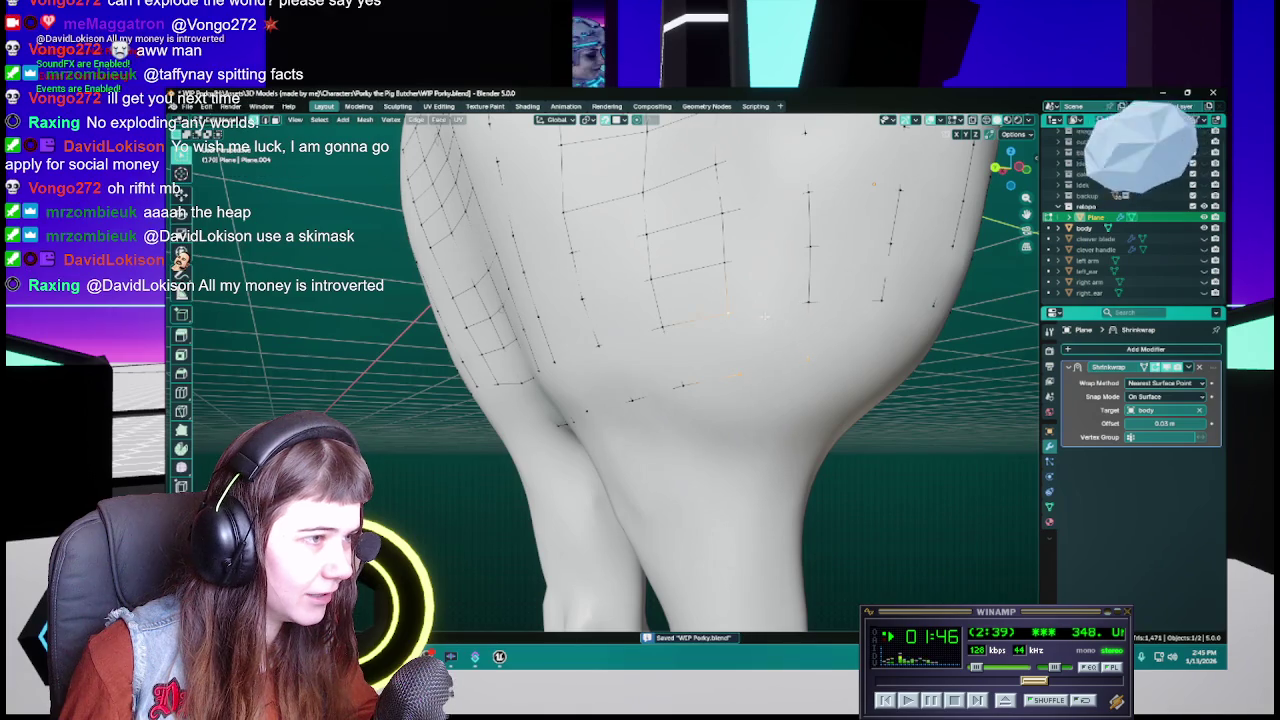
{"action": "middle_click_drag", "start_coordinate": [840, 345], "coordinate": [777, 360]}
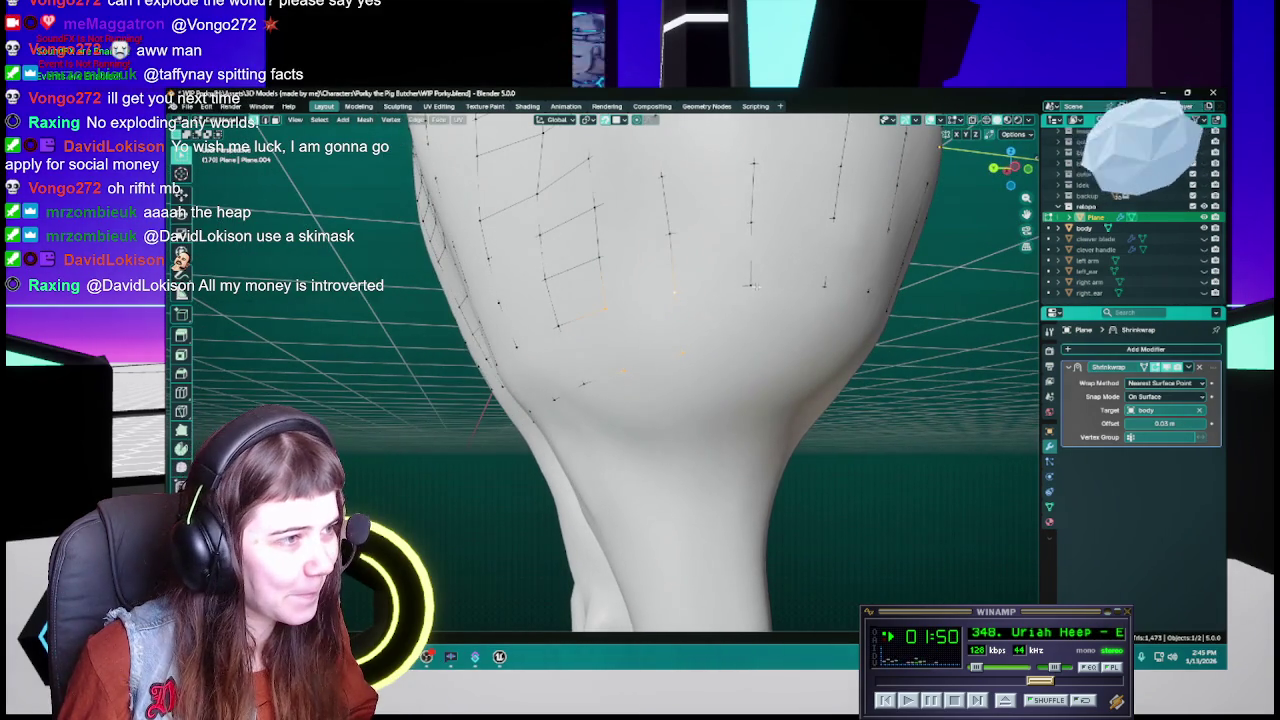
{"action": "key", "text": "g"}
{"action": "left_click", "coordinate": [750, 340]}
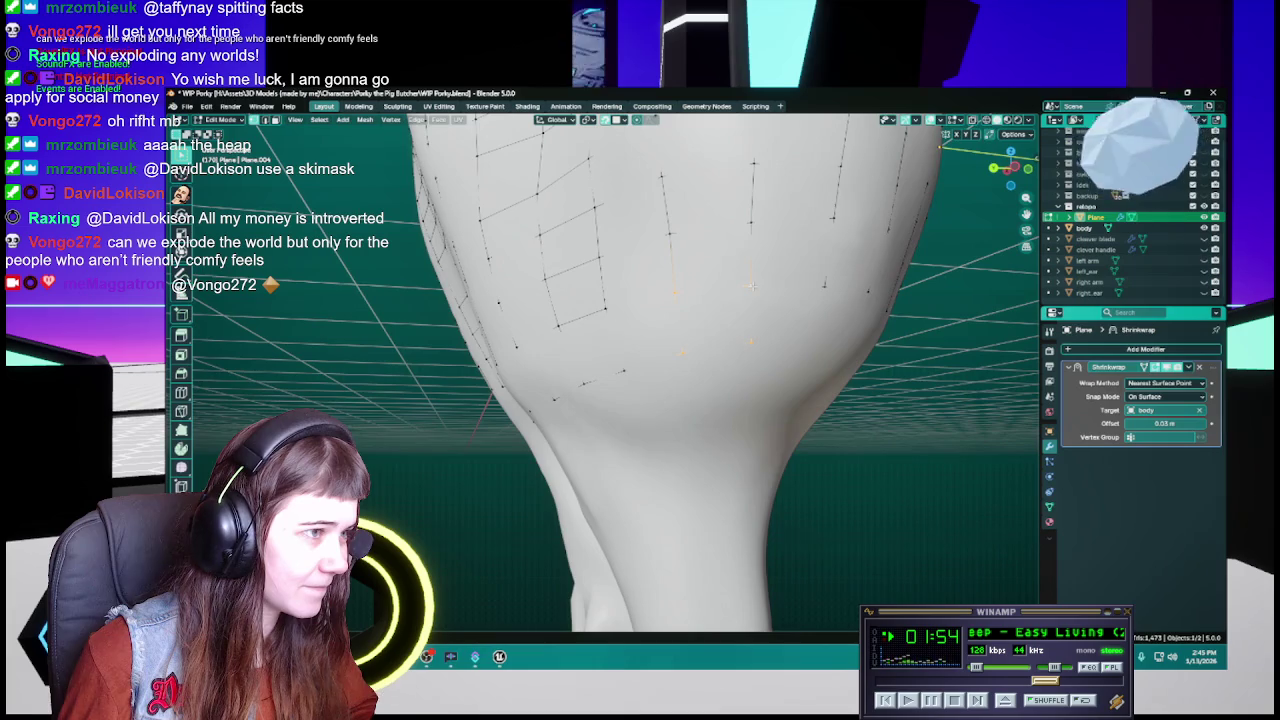
Orbit slightly left around the model and save WIP Porky.blend
{"action": "middle_click_drag", "start_coordinate": [756, 311], "coordinate": [773, 310]}
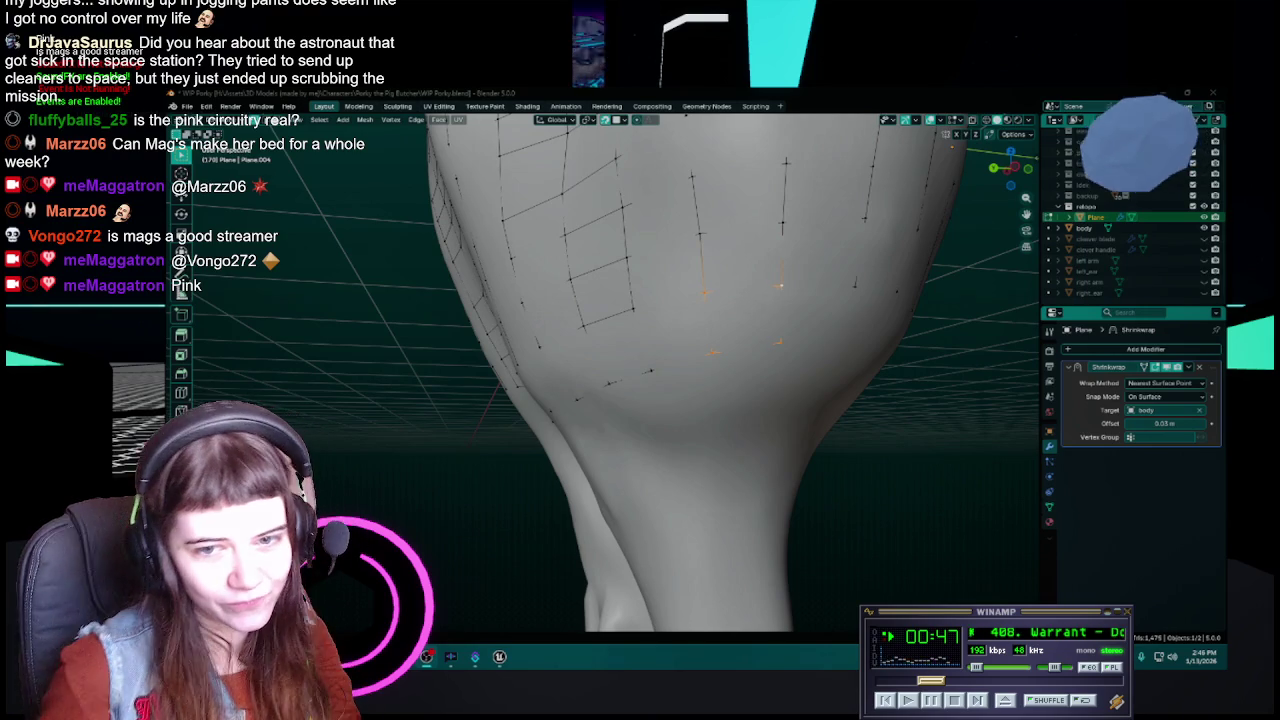
{"action": "middle_click_drag", "start_coordinate": [840, 350], "coordinate": [800, 350]}
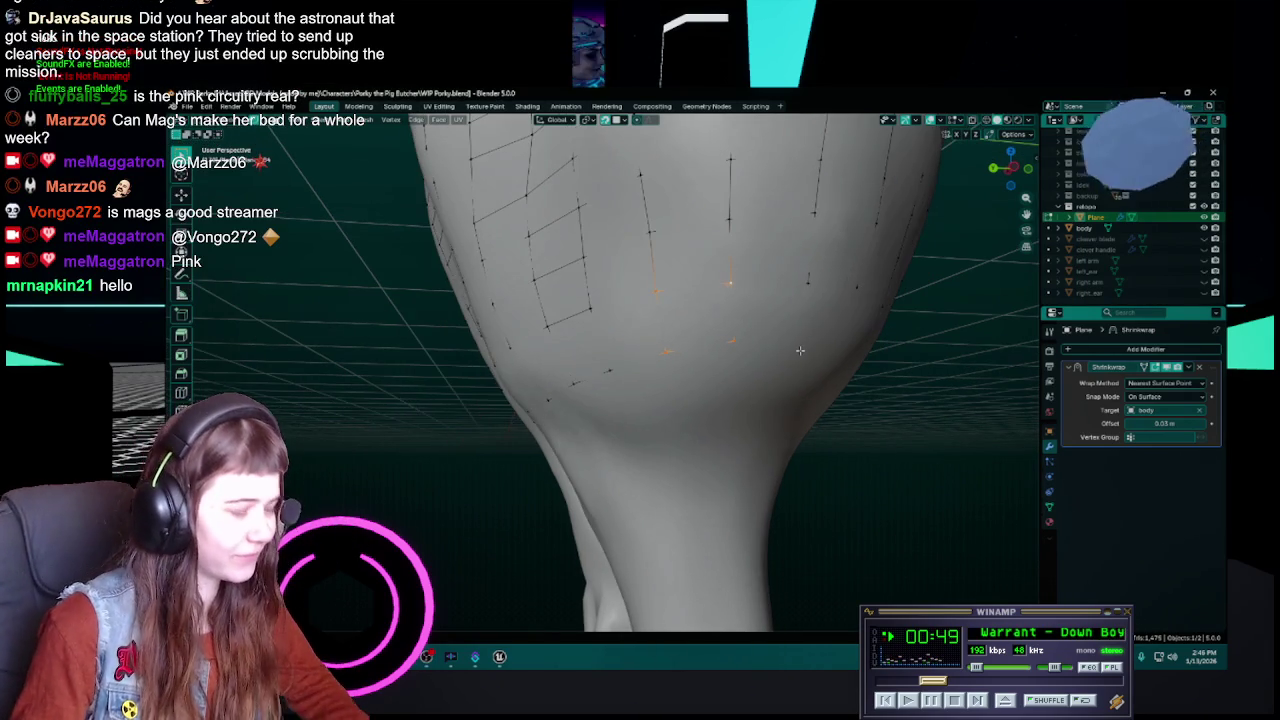
{"action": "key", "text": "ctrl+s"}
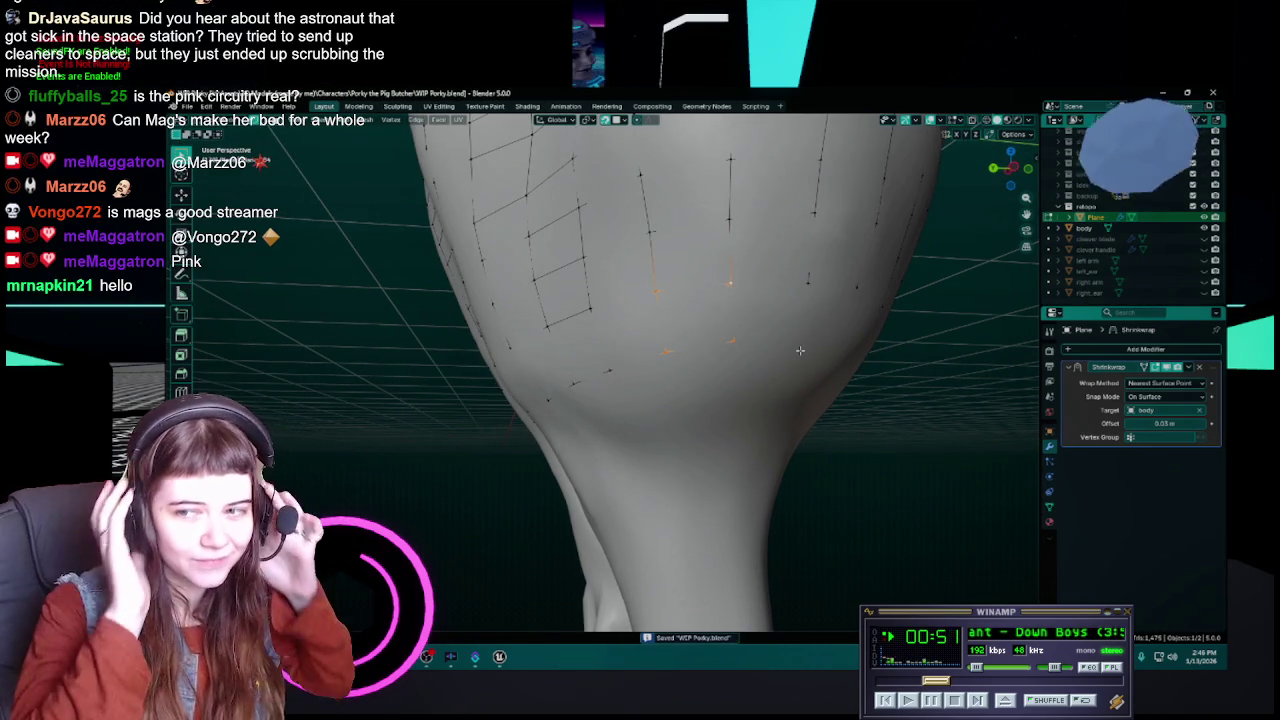
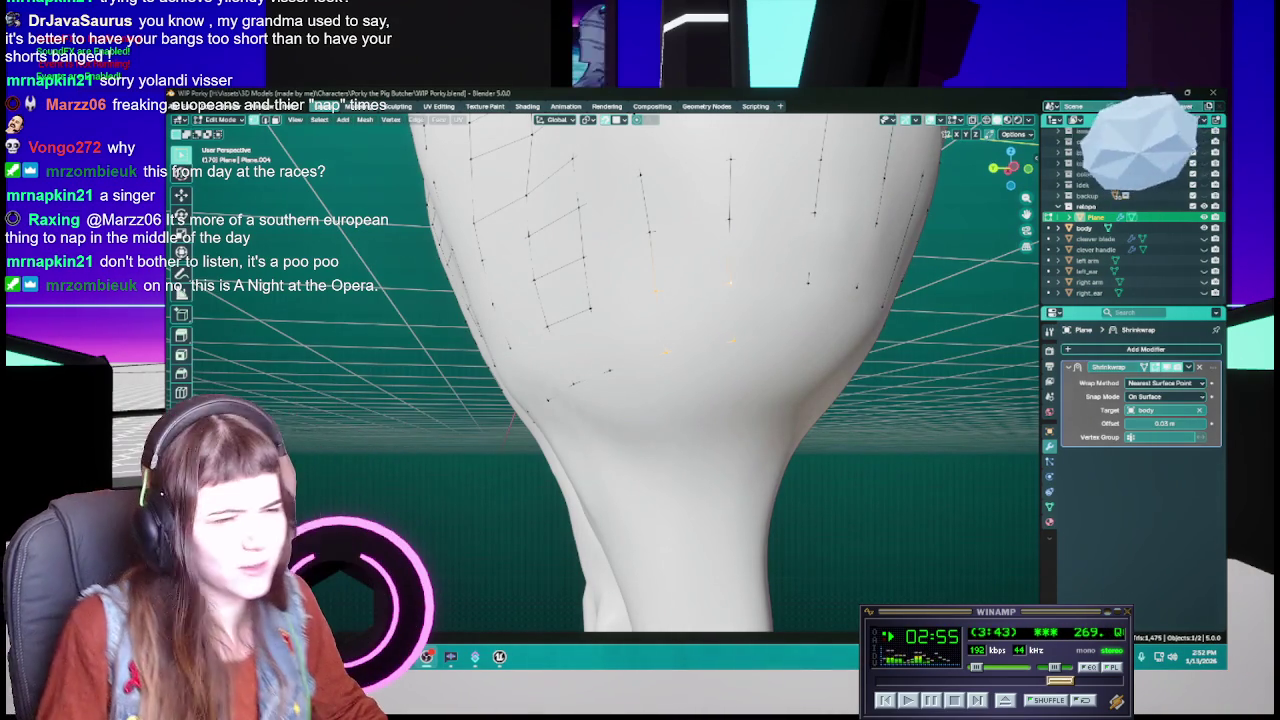
Reposition the selected retopology vertices on the lower head and save WIP Porky.blend
{"action": "mouse_move", "coordinate": [789, 311]}
{"action": "middle_mouse_down"}
{"action": "mouse_move", "coordinate": [697, 351]}
{"action": "mouse_move", "coordinate": [686, 316]}
{"action": "mouse_move", "coordinate": [604, 380]}
{"action": "mouse_move", "coordinate": [618, 370]}
{"action": "middle_mouse_up"}
{"action": "key", "text": "ctrl+s"}
{"action": "key", "text": "g"}
{"action": "left_click", "coordinate": [601, 372]}
{"action": "key", "text": "ctrl+s"}
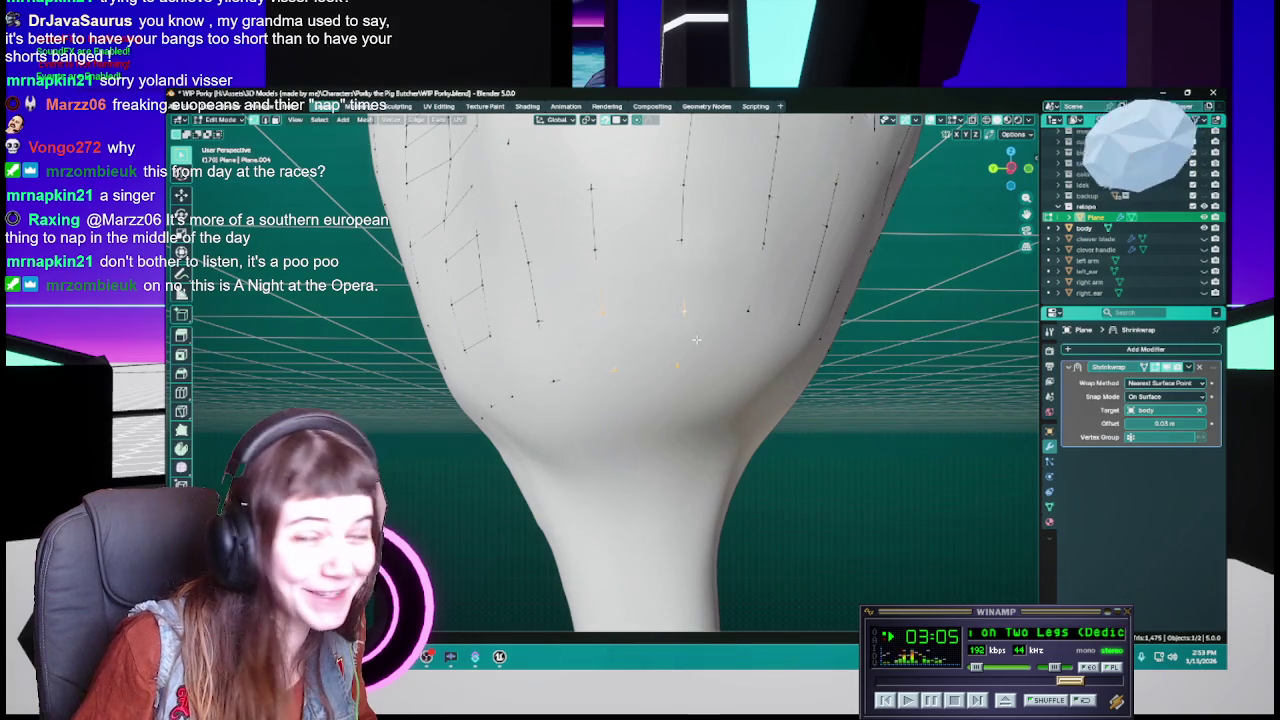
{"action": "key", "text": "ctrl+s"}
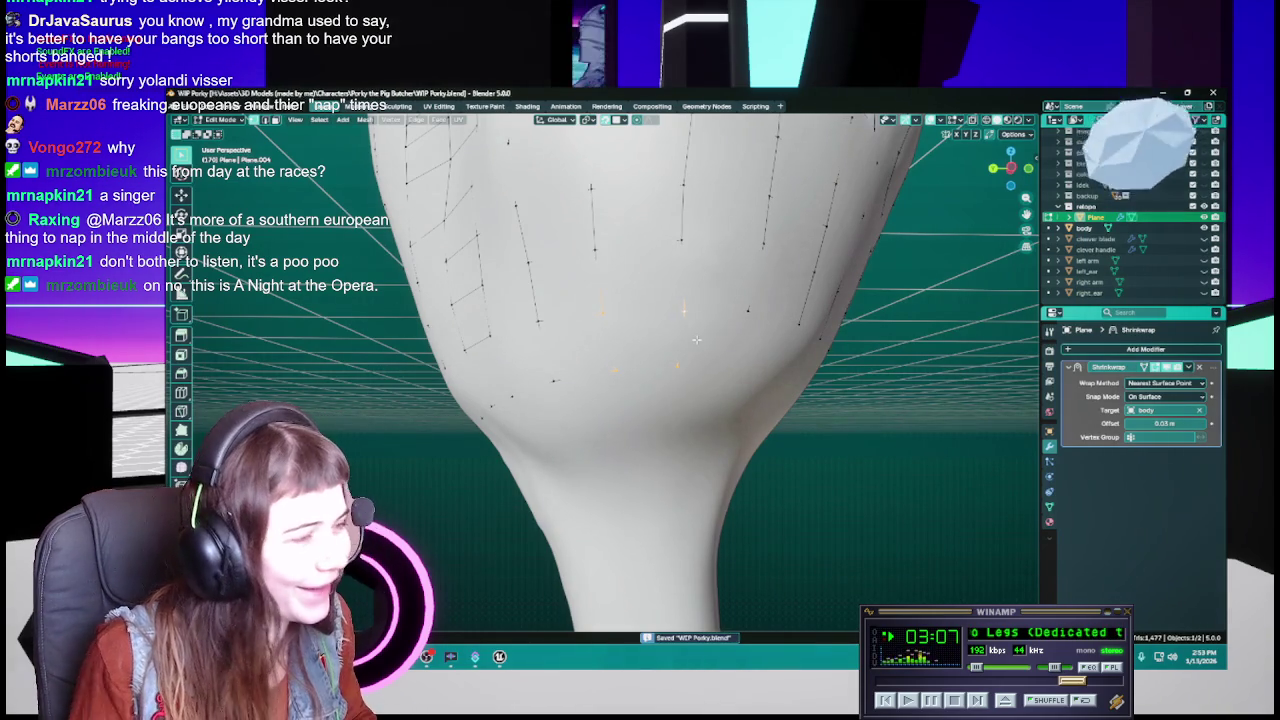
Nudge two more lower-head vertices onto the body surface from new angles, saving after each
{"action": "mouse_move", "coordinate": [697, 340]}
{"action": "middle_mouse_down"}
{"action": "mouse_move", "coordinate": [659, 314]}
{"action": "mouse_move", "coordinate": [709, 366]}
{"action": "middle_mouse_up"}
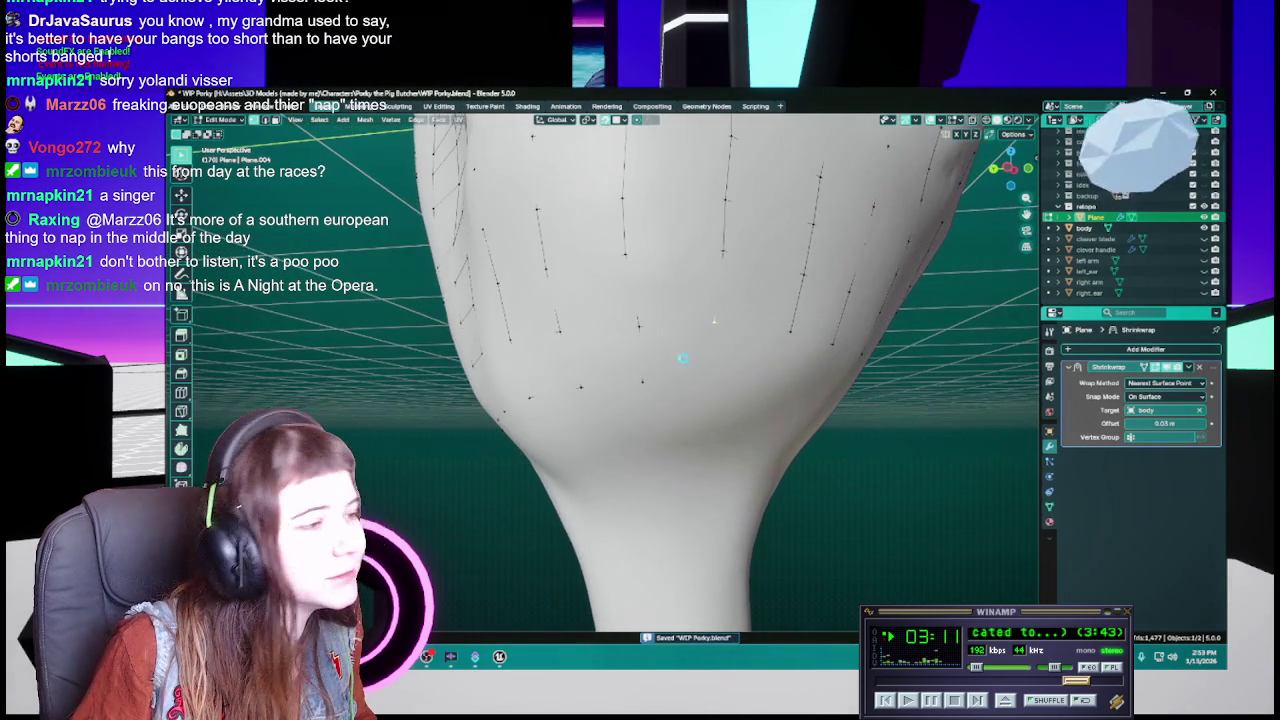
{"action": "key", "text": "g"}
{"action": "left_click", "coordinate": [710, 377]}
{"action": "key", "text": "ctrl+s"}
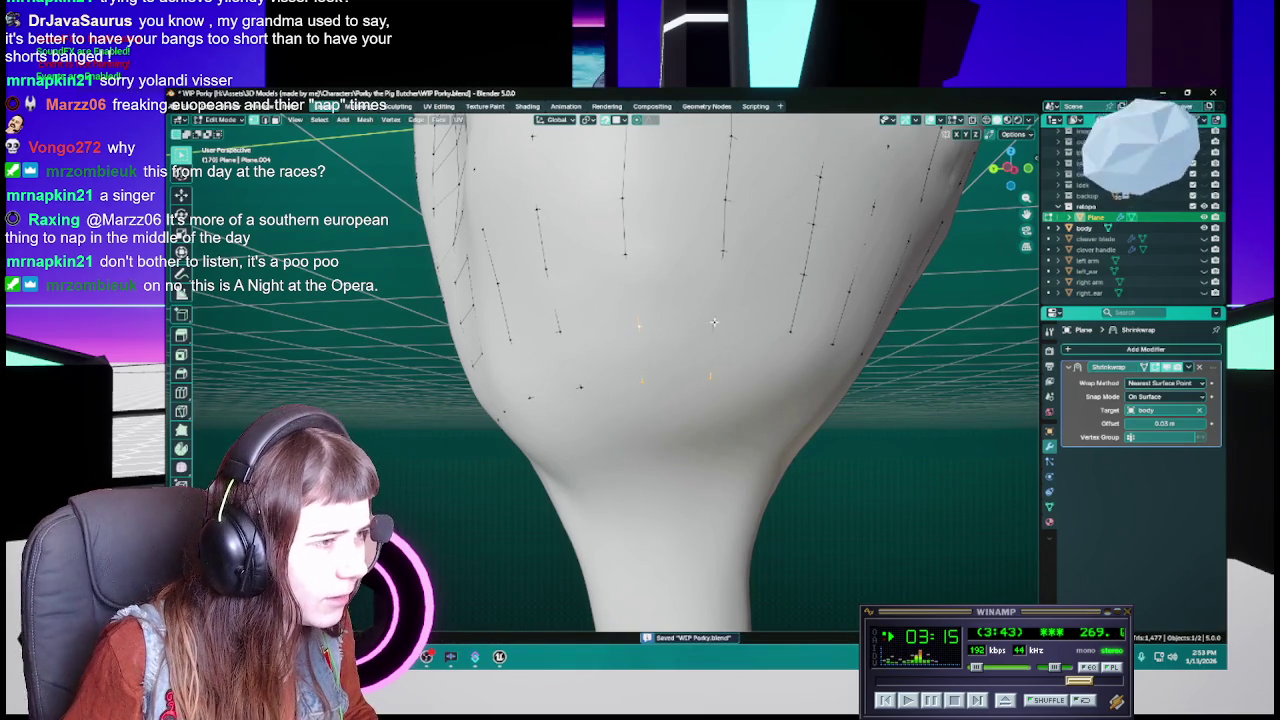
{"action": "mouse_move", "coordinate": [643, 327]}
{"action": "middle_mouse_down"}
{"action": "mouse_move", "coordinate": [826, 350]}
{"action": "mouse_move", "coordinate": [757, 427]}
{"action": "mouse_move", "coordinate": [675, 412]}
{"action": "middle_mouse_up"}
{"action": "key", "text": "g"}
{"action": "left_click", "coordinate": [675, 412]}
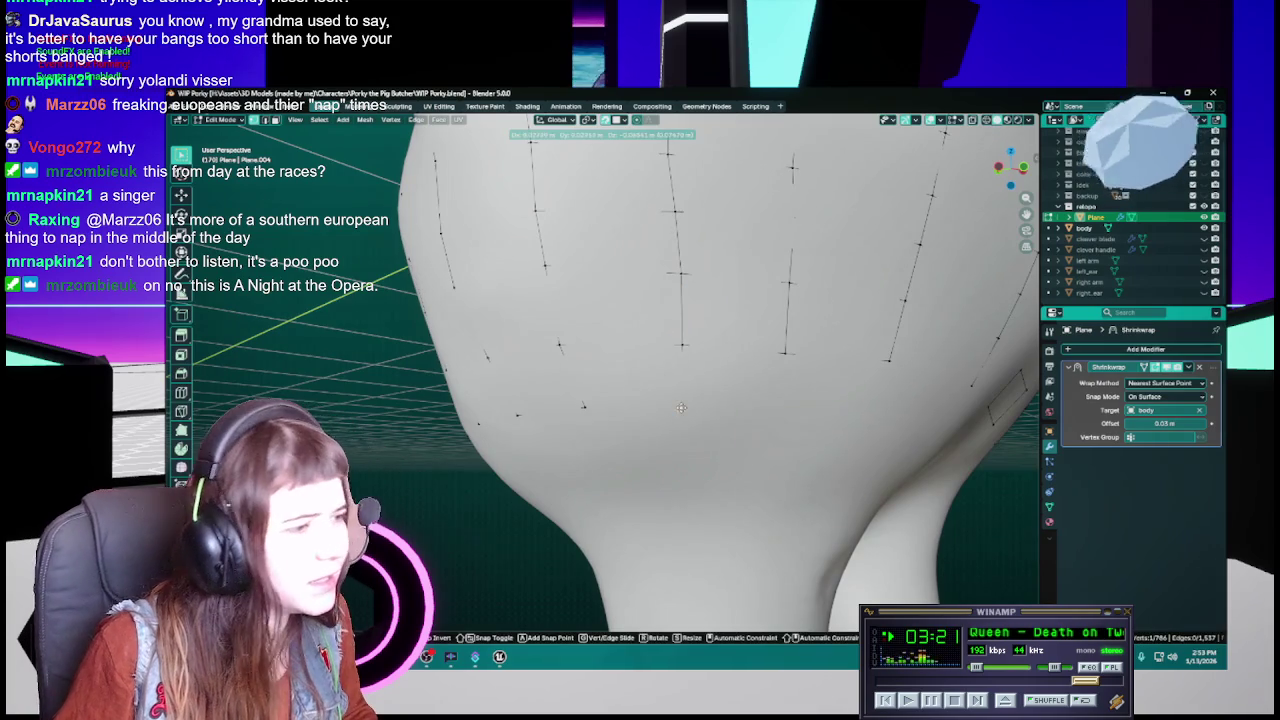
{"action": "key", "text": "ctrl+s"}
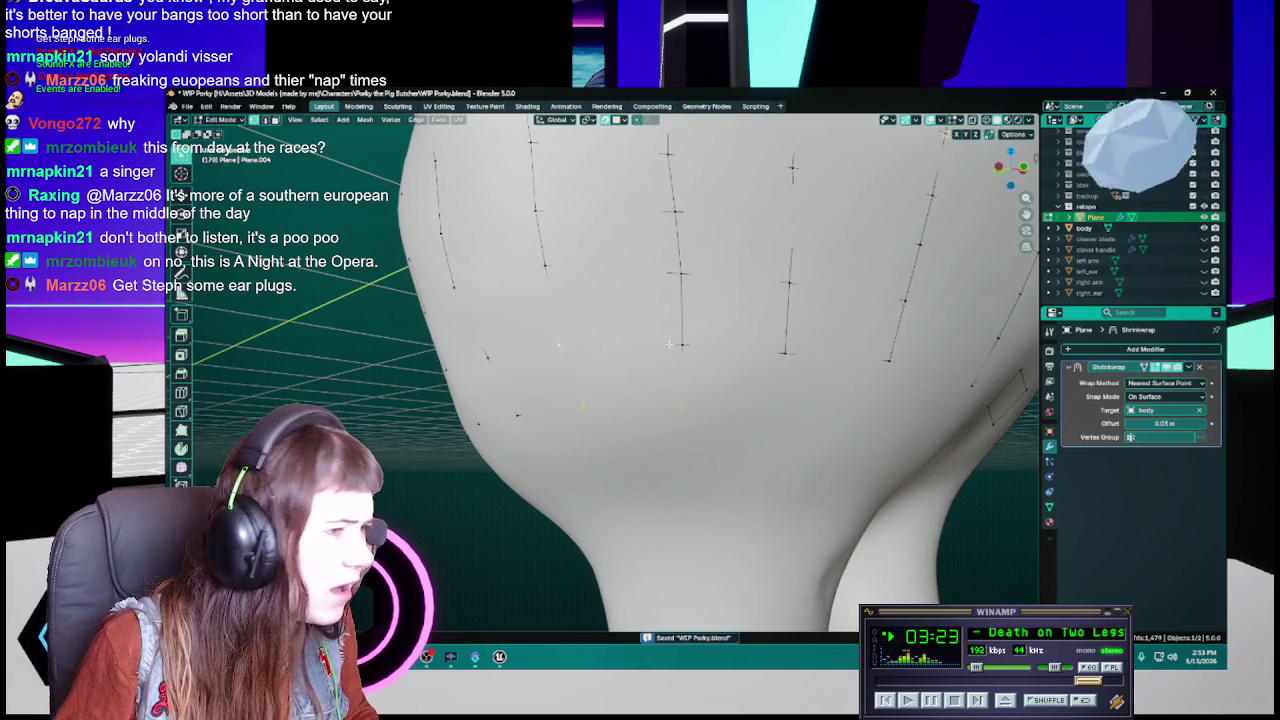
Dismiss the Windows voice access popup triggered by the save shortcut
{"action": "mouse_move", "coordinate": [669, 344]}
{"action": "middle_mouse_down"}
{"action": "mouse_move", "coordinate": [745, 378]}
{"action": "mouse_move", "coordinate": [790, 320]}
{"action": "middle_mouse_up"}
{"action": "key", "text": "super+ctrl+s"}
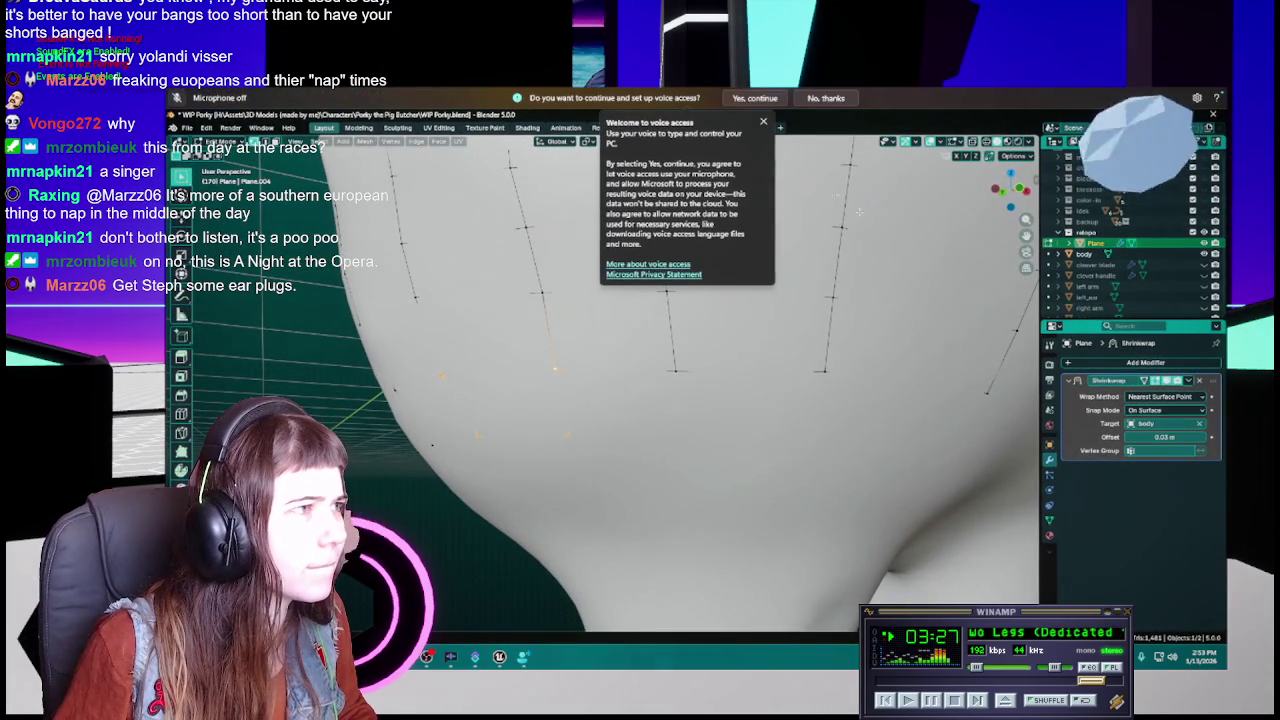
{"action": "left_click", "coordinate": [826, 98]}
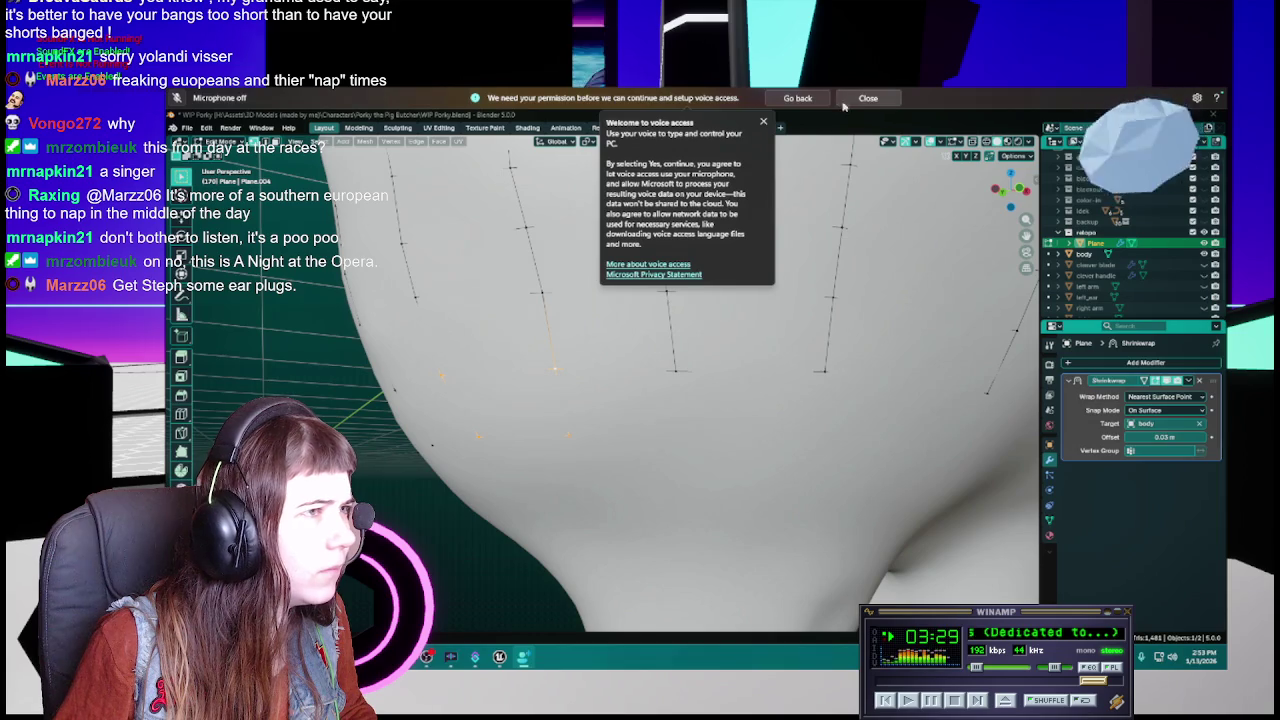
{"action": "left_click", "coordinate": [862, 100]}
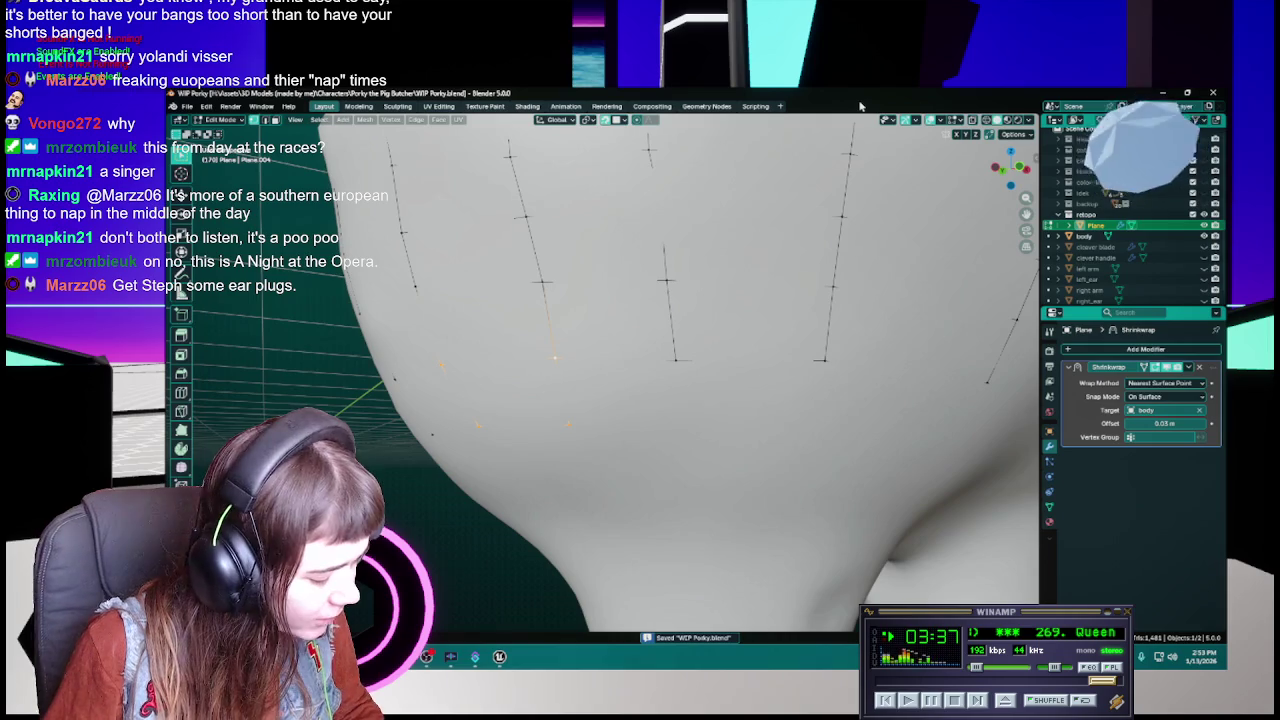
{"action": "scroll", "coordinate": [689, 330], "scroll_direction": "down", "scroll_amount": 2}
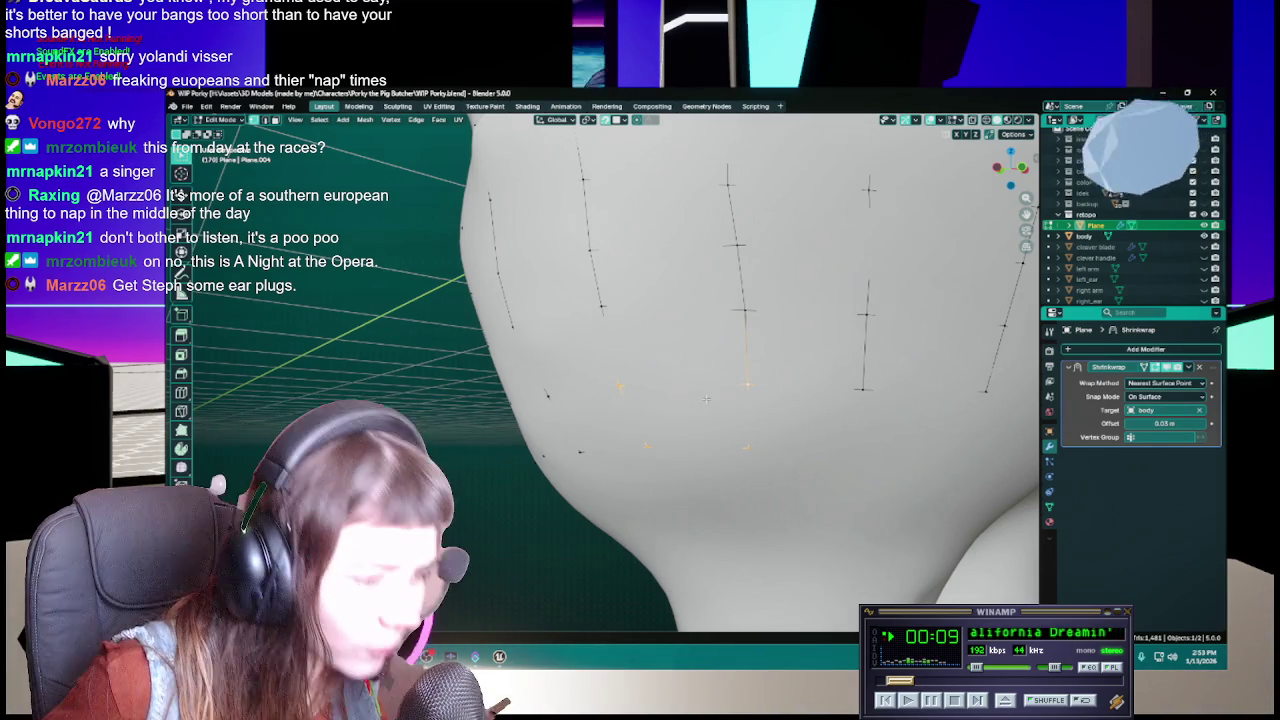
{"action": "middle_click_drag", "start_coordinate": [718, 414], "coordinate": [709, 391]}
{"action": "key", "text": "ctrl+s"}
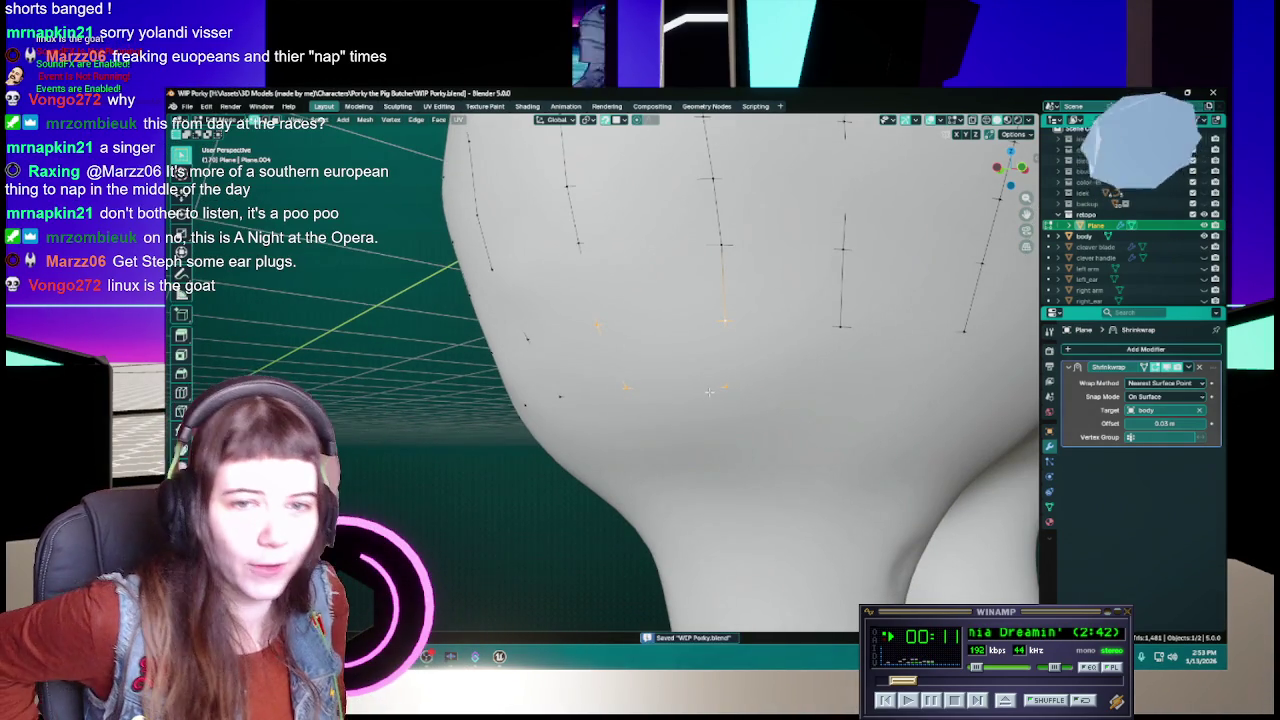